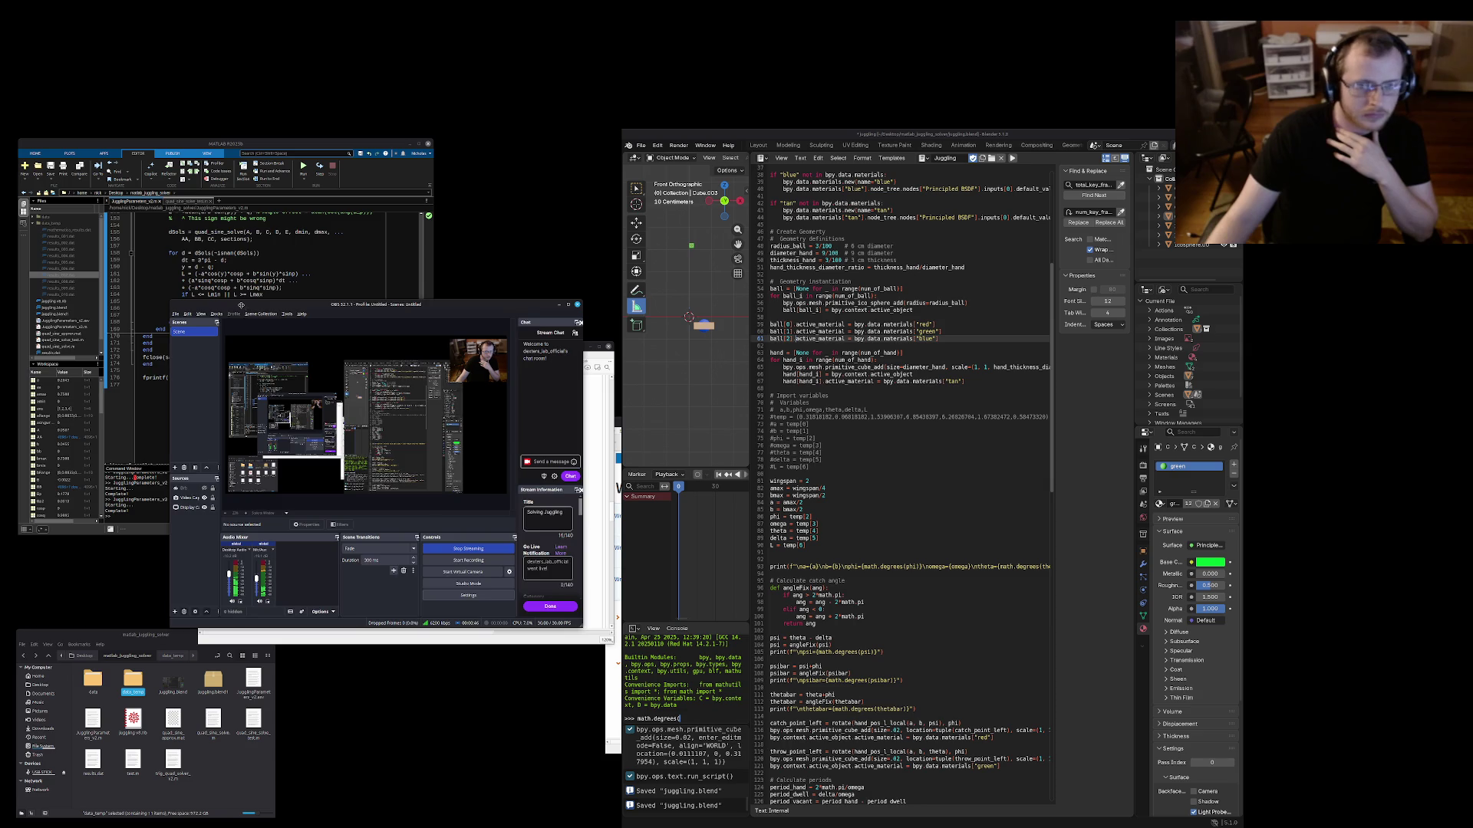
Hide the OBS window so the Mathematica notebook and NotebookDirectory page show
key(super+h)
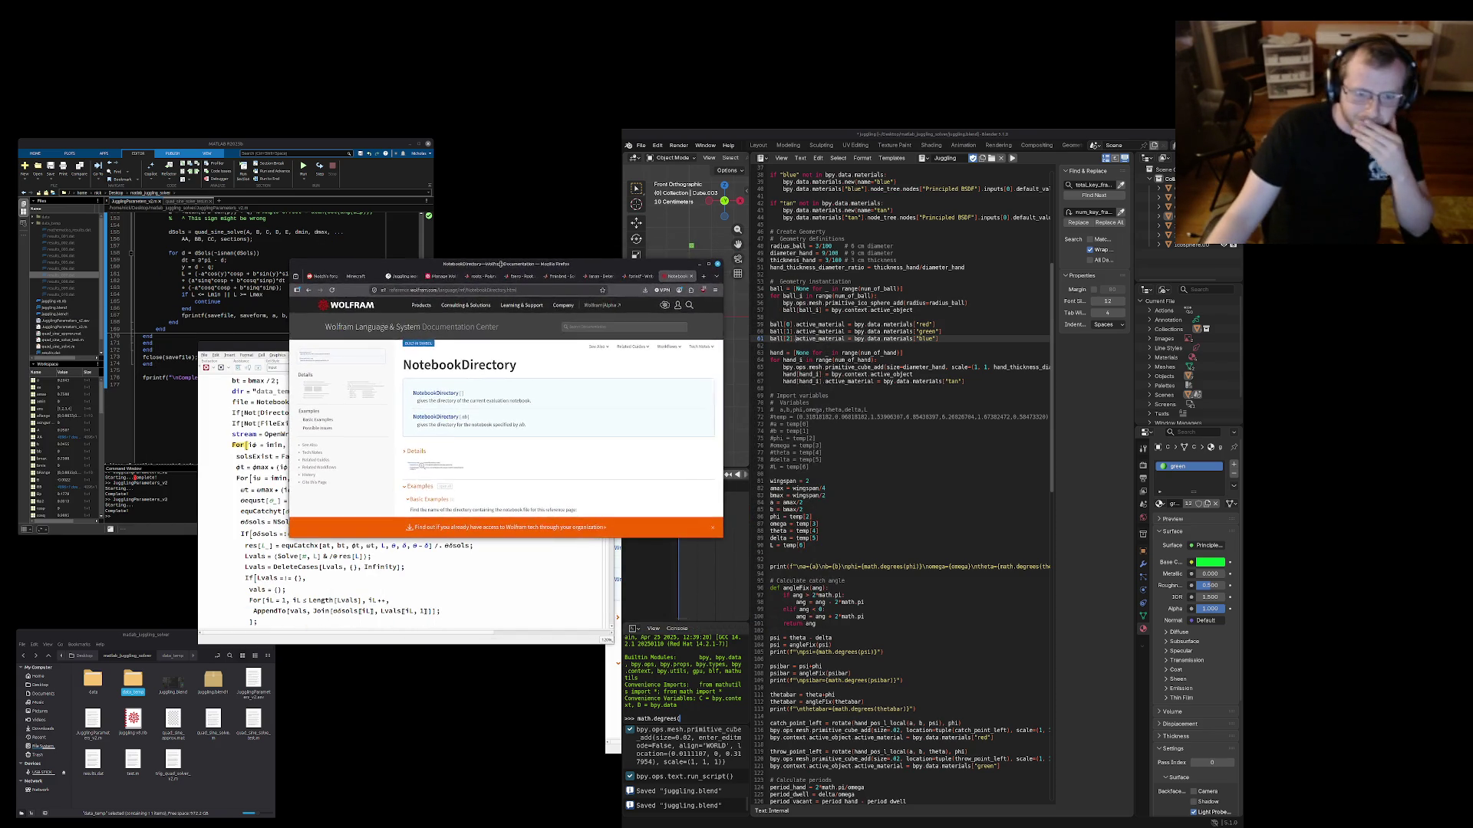
Arrange the notebook and the WriteLine reference page side by side, page moved lower left
mouse_move(517, 274)
mouse_down()
mouse_move(402, 520)
mouse_move(572, 166)
mouse_up()
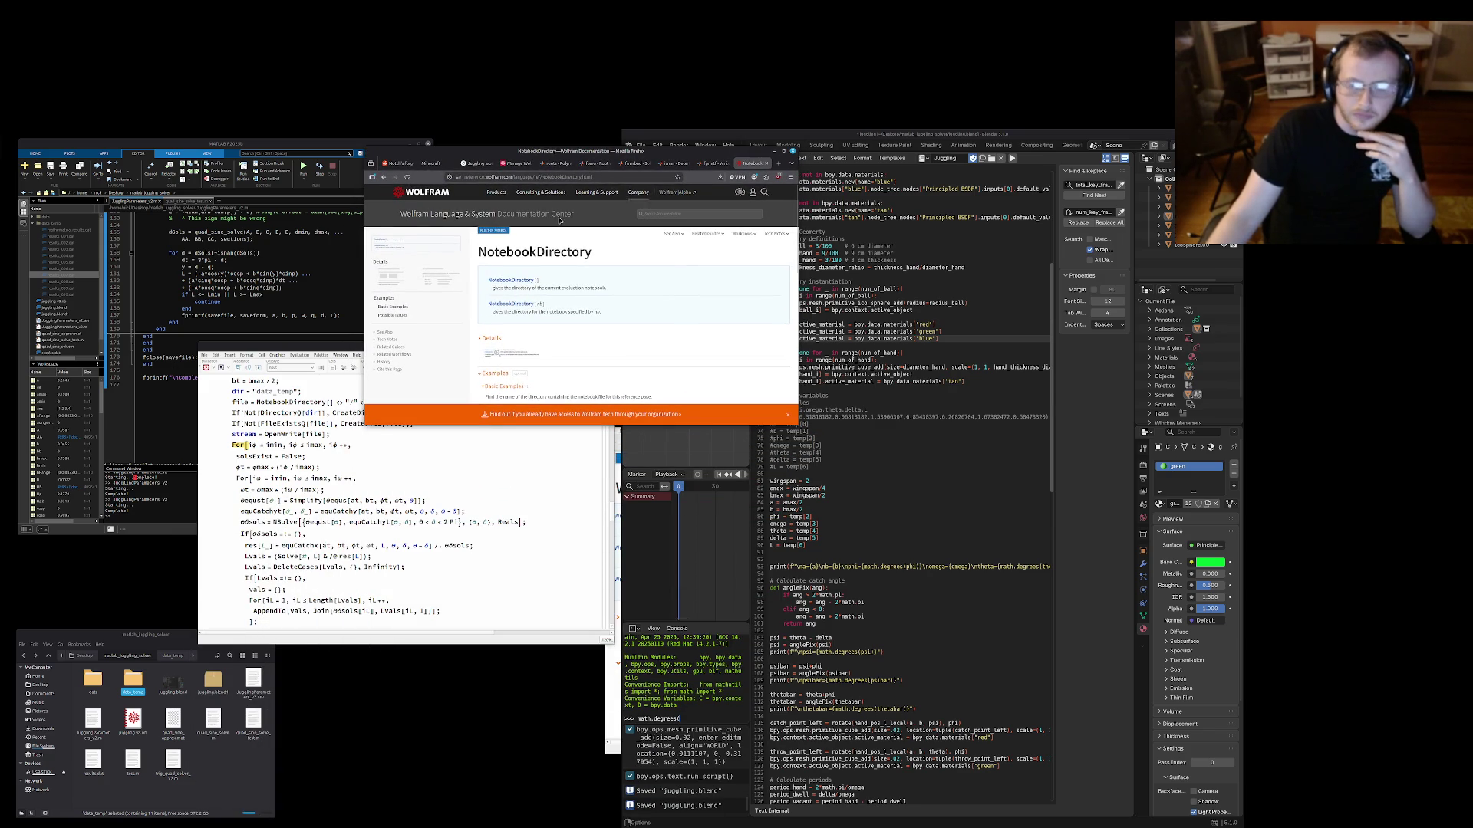
click(300, 611)
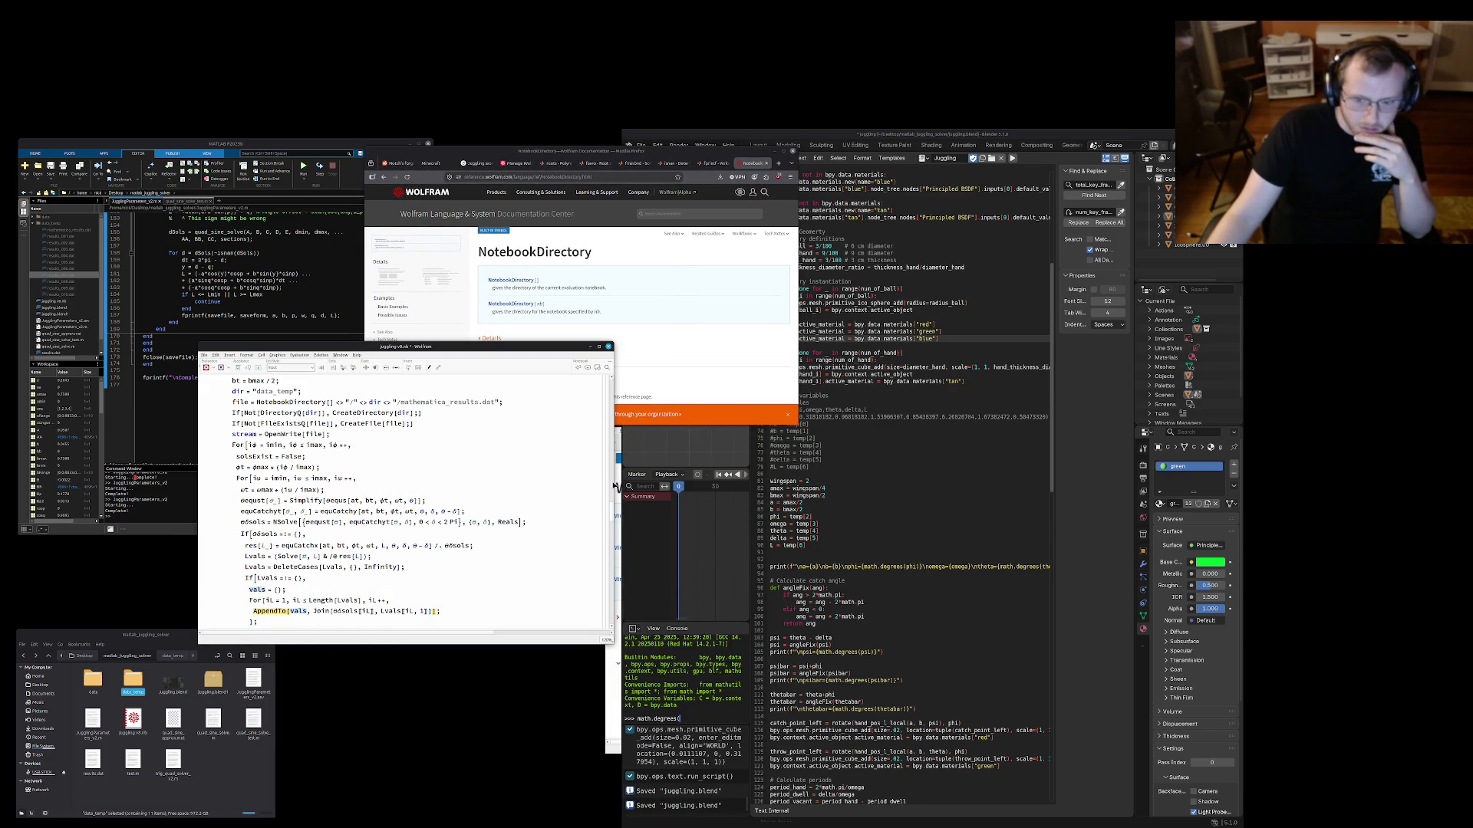
click(601, 518)
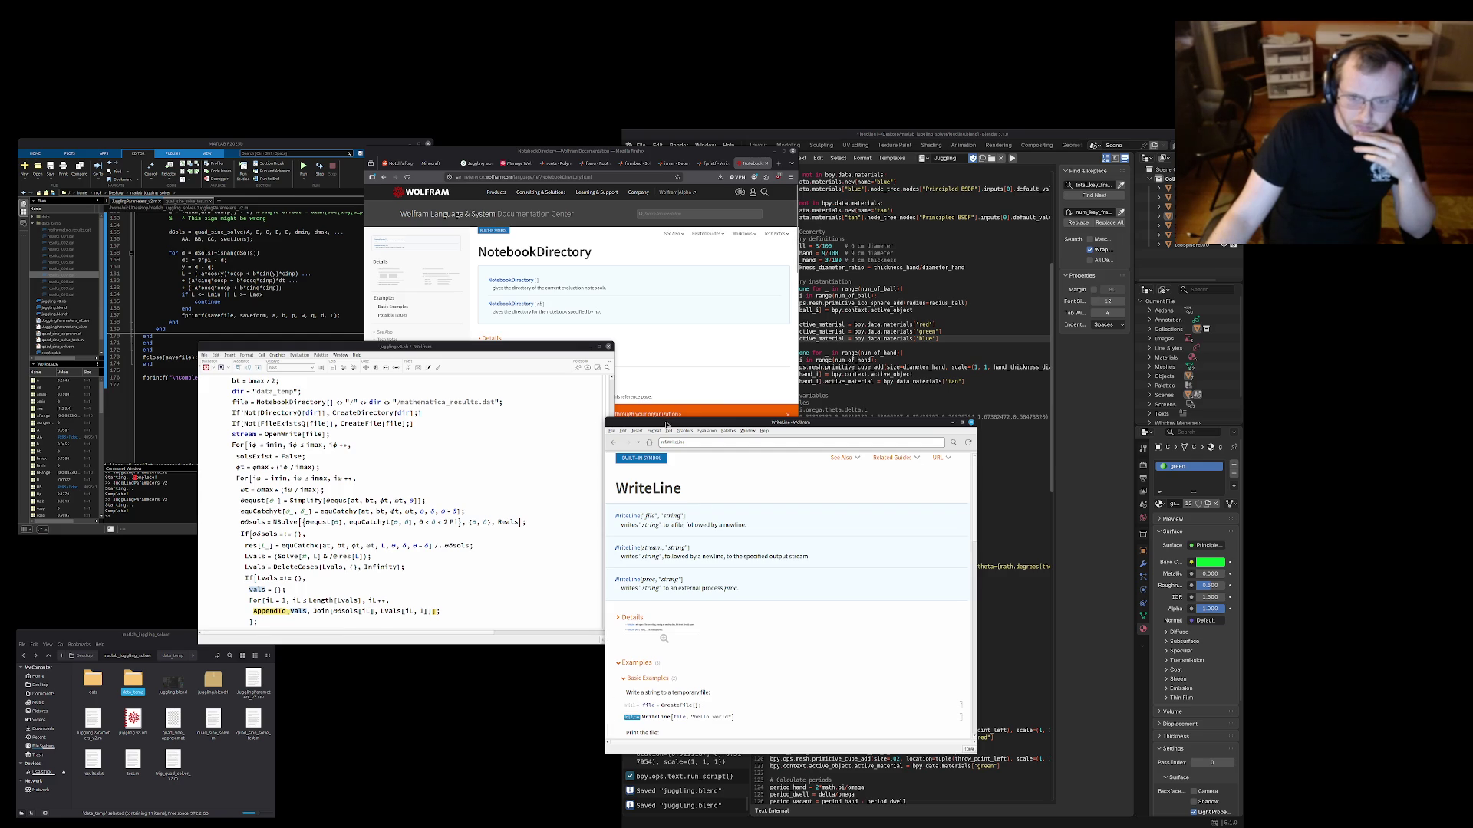
mouse_move(663, 424)
mouse_down()
mouse_move(411, 484)
mouse_move(462, 470)
mouse_up()
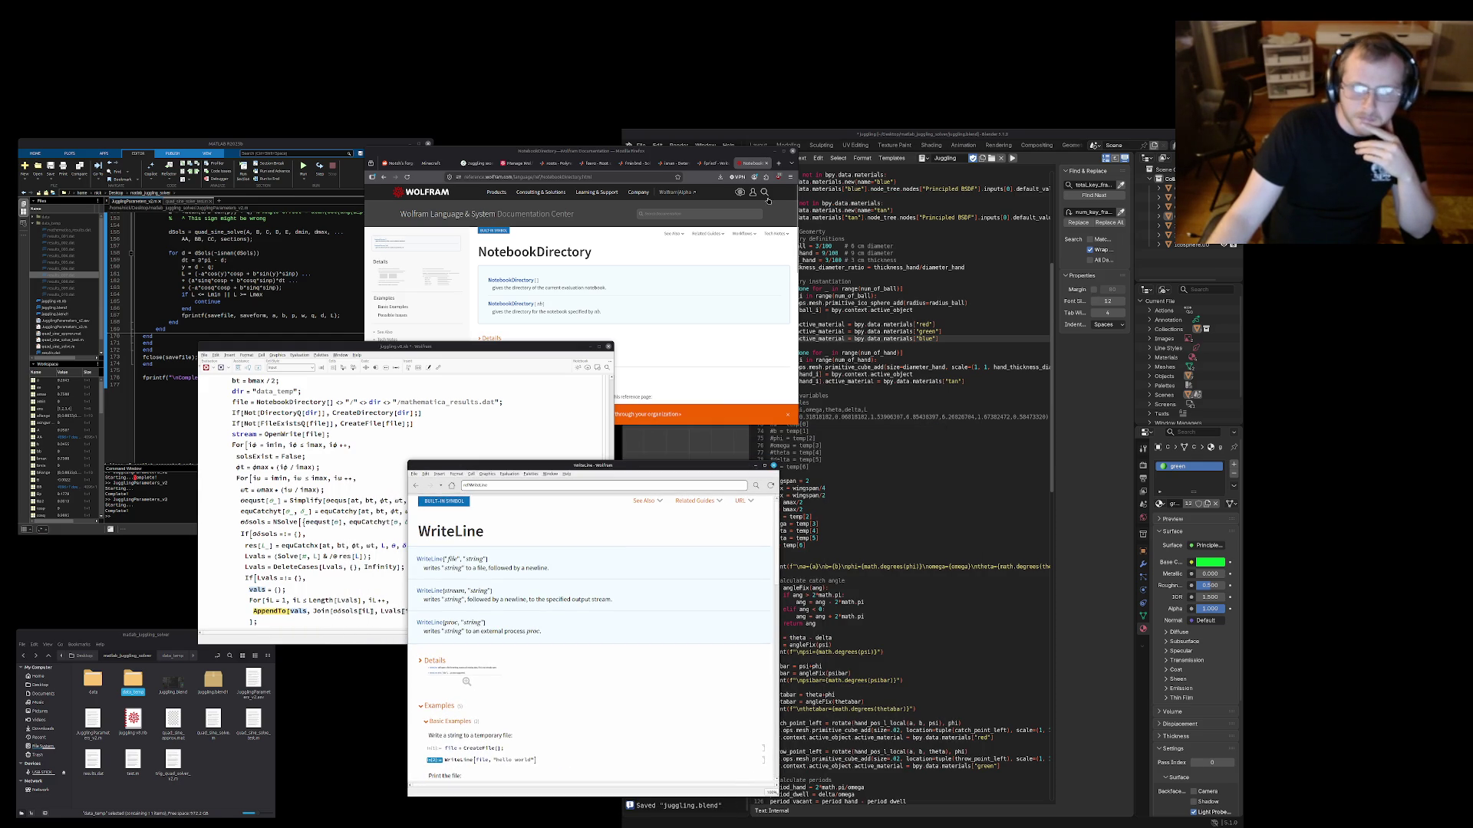
Close the NotebookDirectory page and raise the WriteLine reference again
click(767, 165)
click(245, 534)
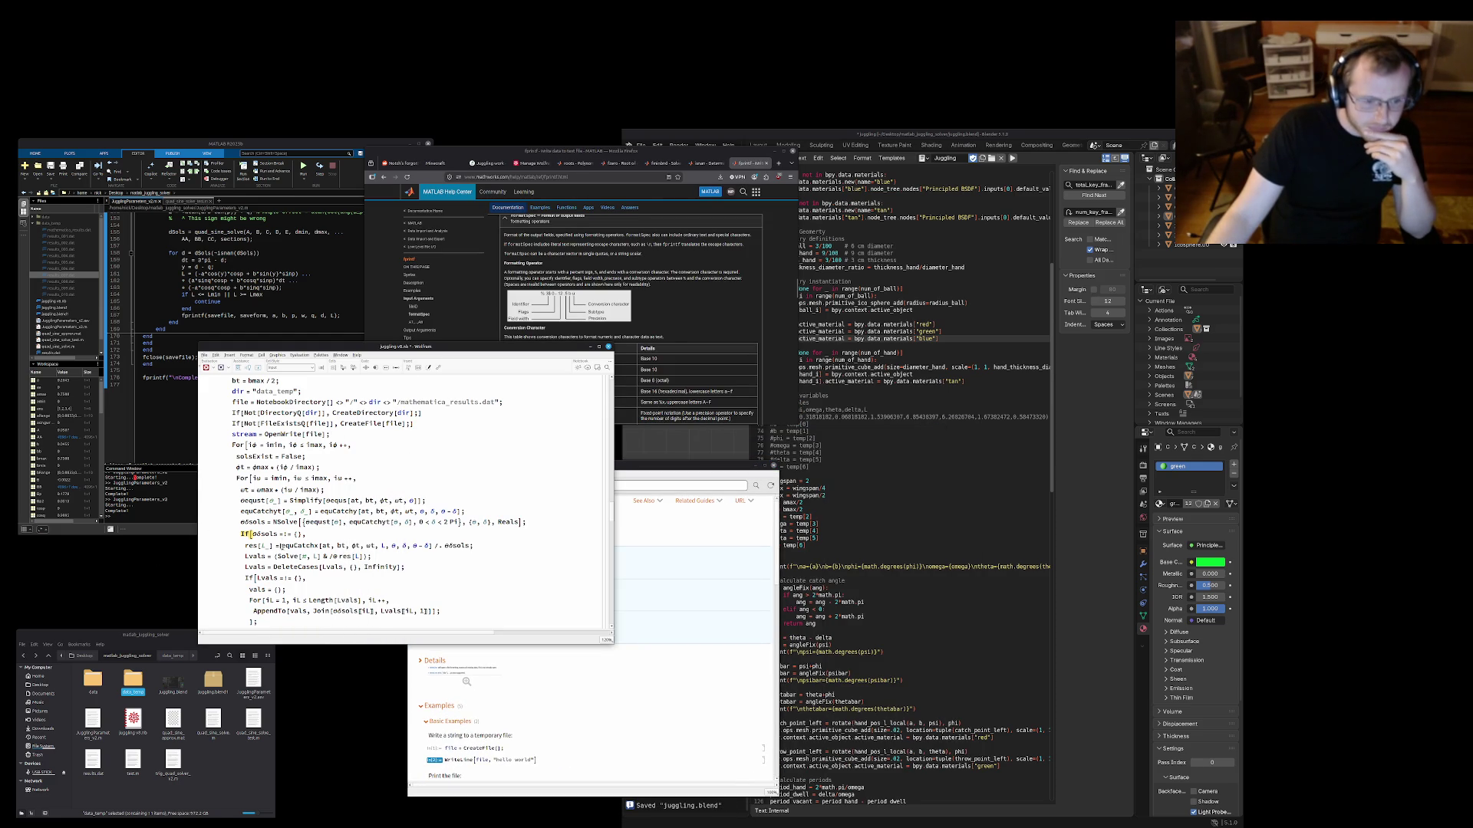
click(633, 474)
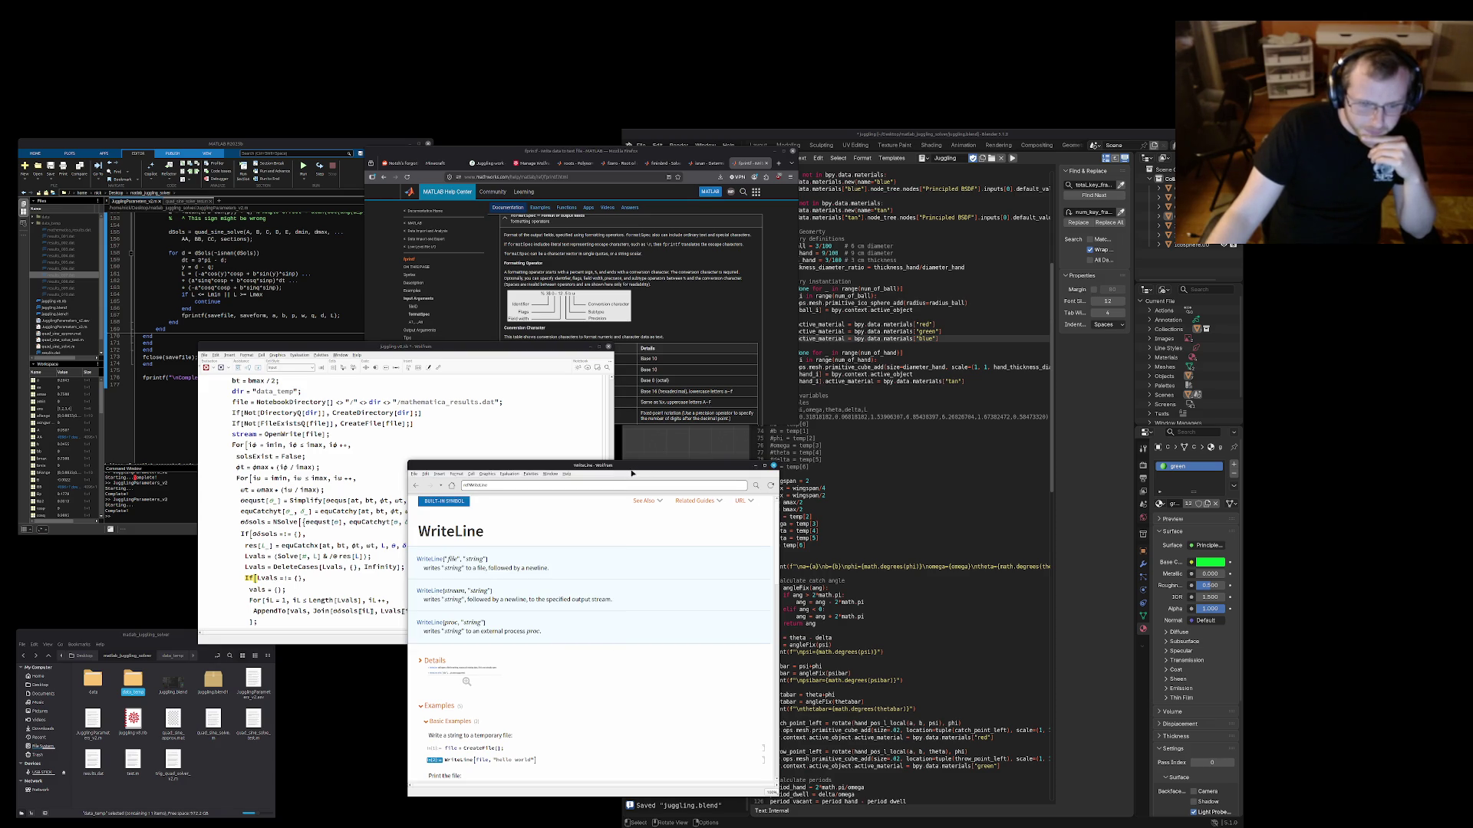
scroll(544, 621, down, 2)
scroll(545, 622, down, 1)
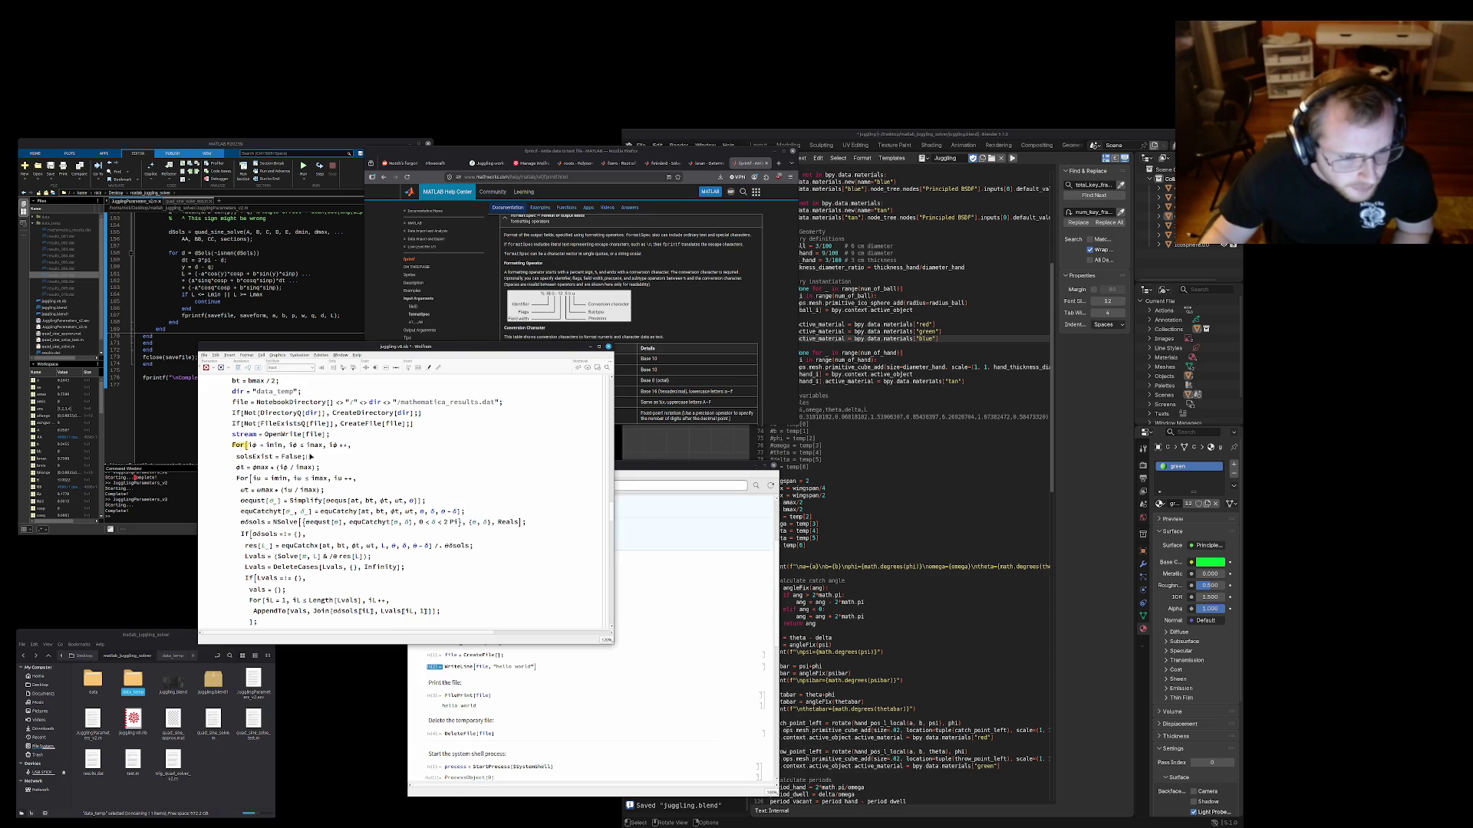
Change the loop's WriteLine first argument from file to stream, consulting the WriteLine reference
click(386, 524)
scroll(346, 520, down, 1)
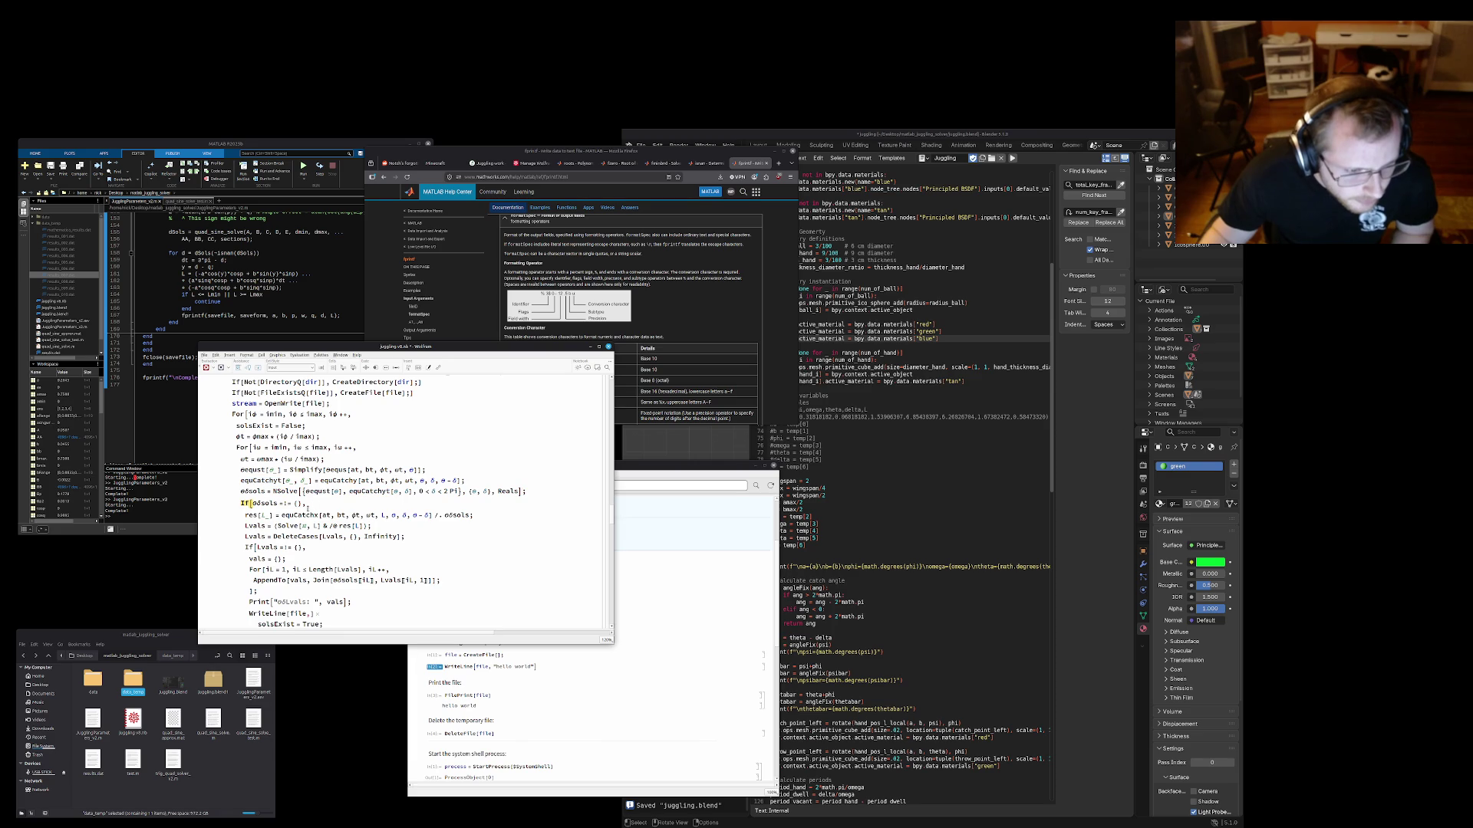
scroll(311, 523, down, 2)
scroll(323, 534, down, 1)
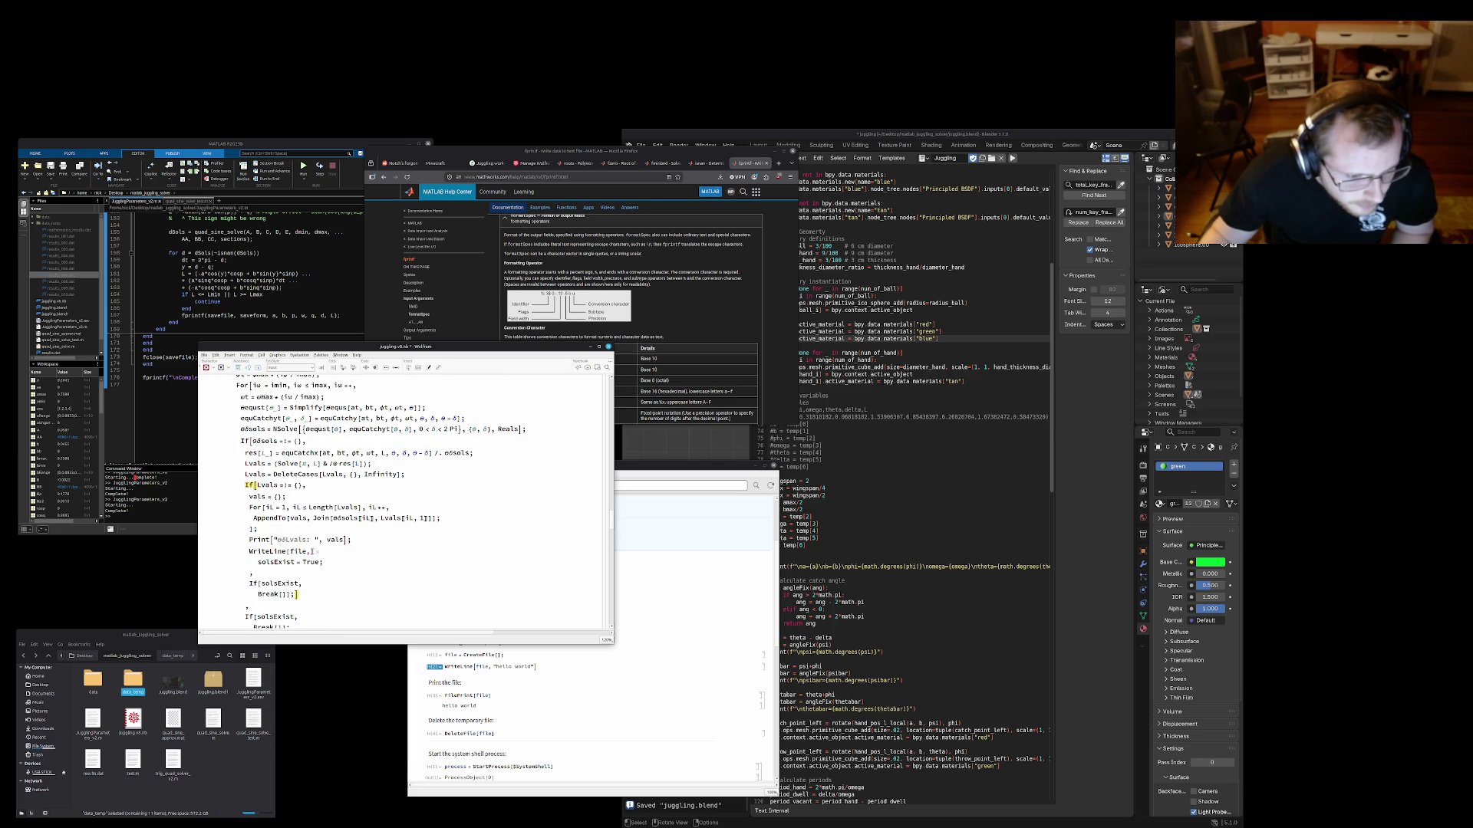
click(309, 553)
scroll(315, 565, up, 4)
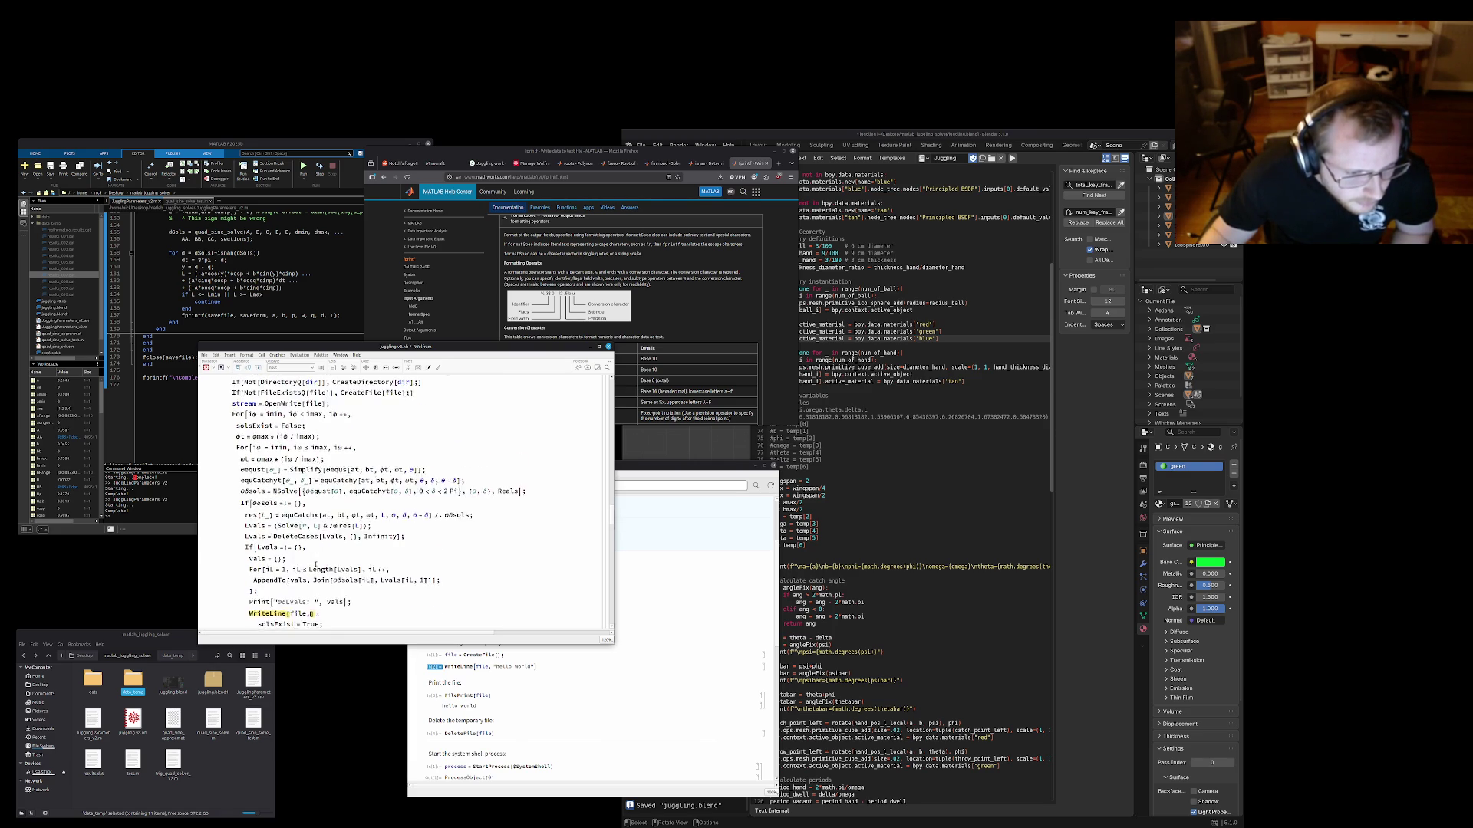
scroll(315, 564, up, 3)
scroll(314, 563, down, 8)
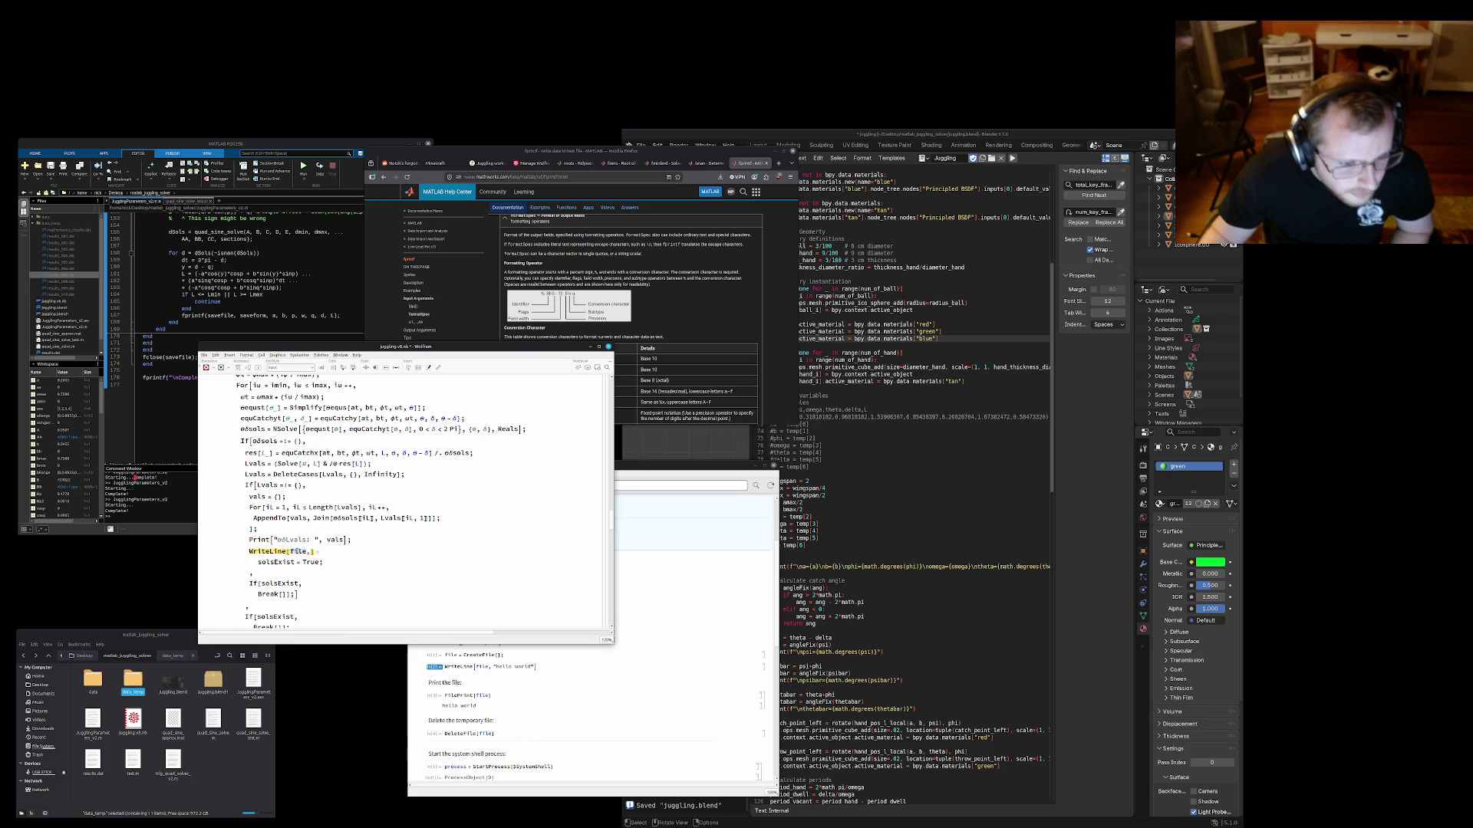
scroll(315, 564, up, 2)
text(stream)
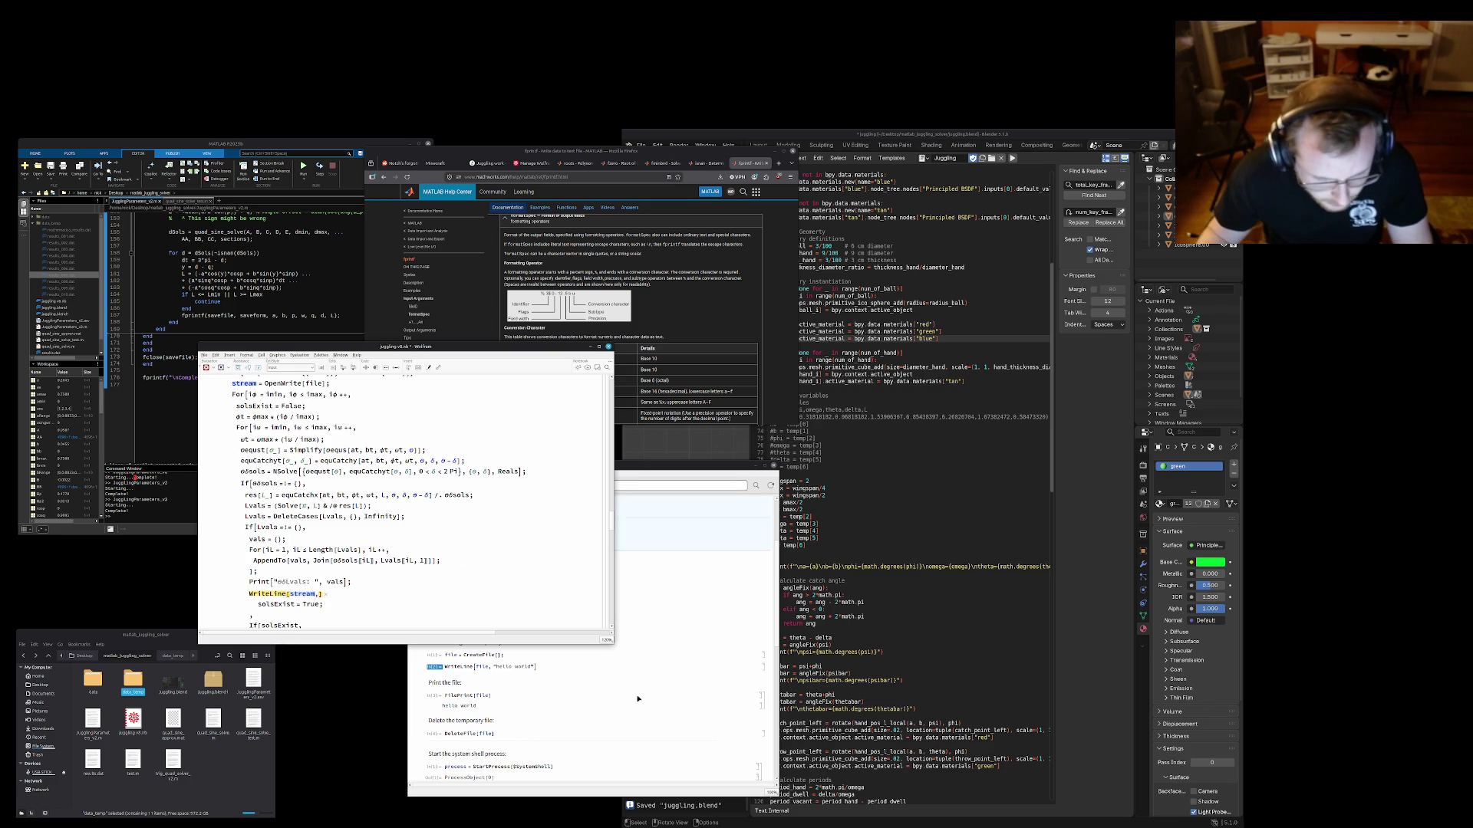
click(477, 696)
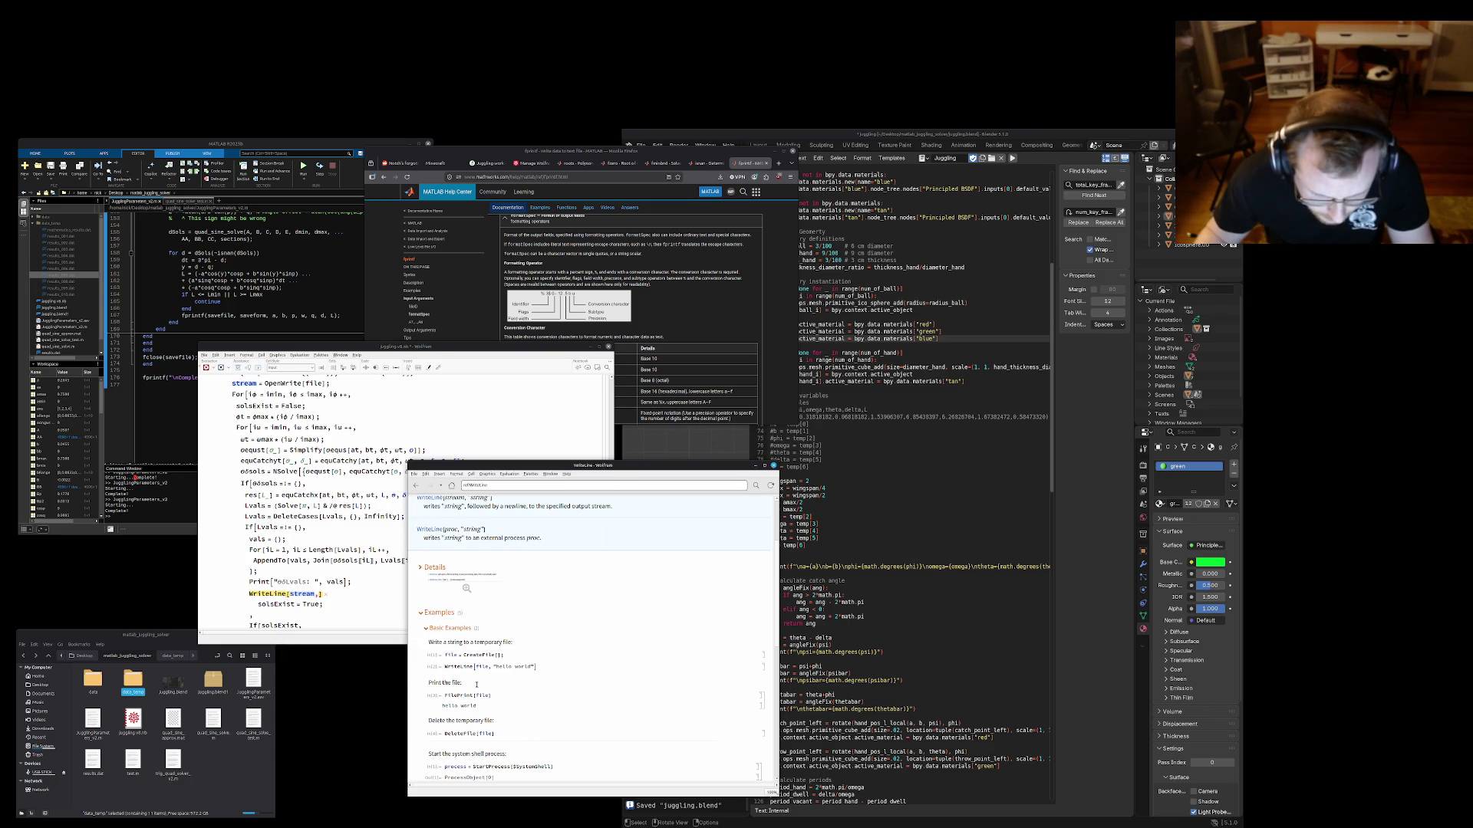
scroll(477, 685, down, 1)
scroll(477, 685, down, 1)
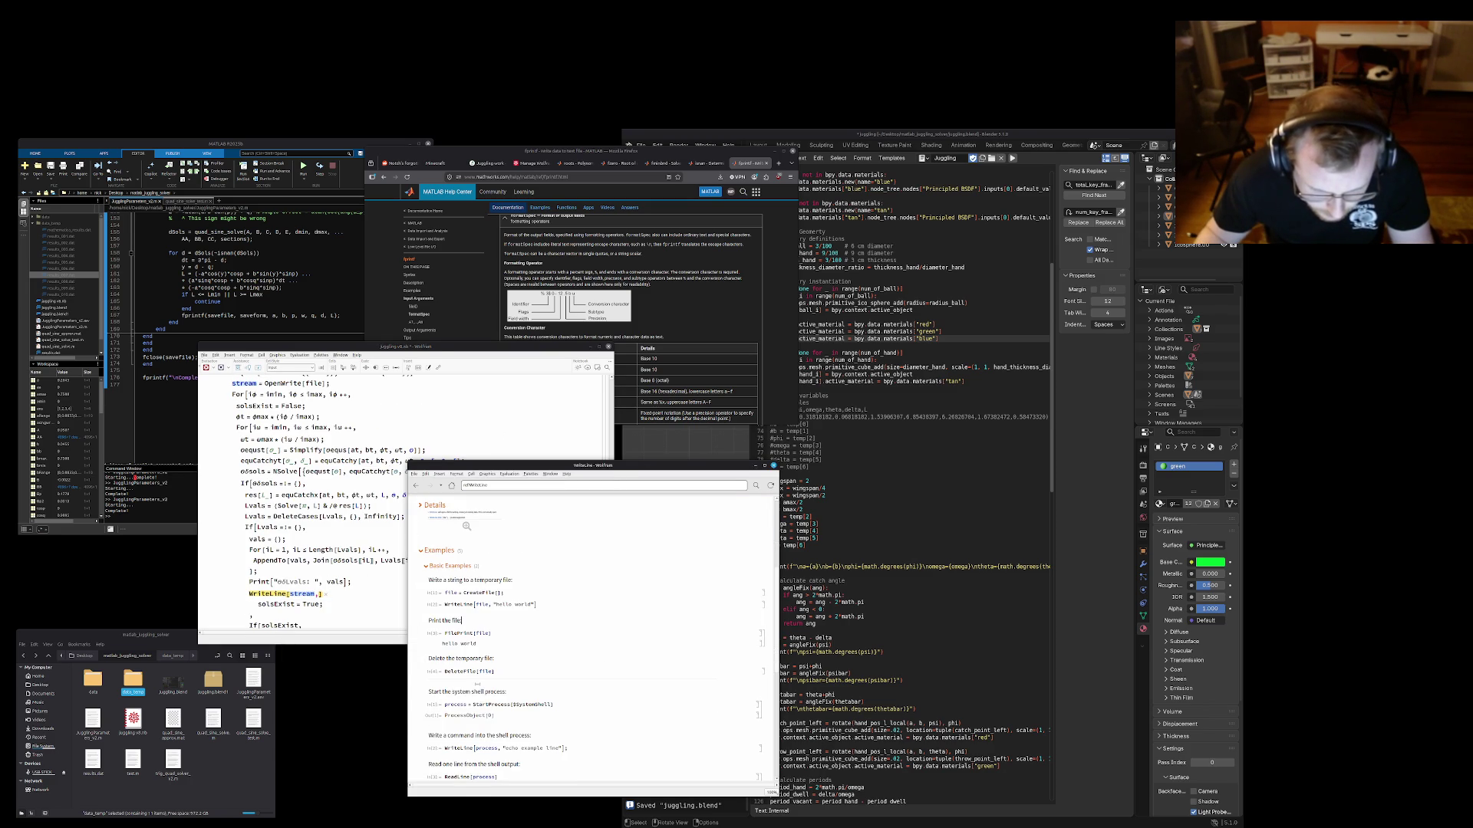
scroll(478, 685, up, 1)
scroll(478, 684, up, 1)
scroll(477, 686, up, 1)
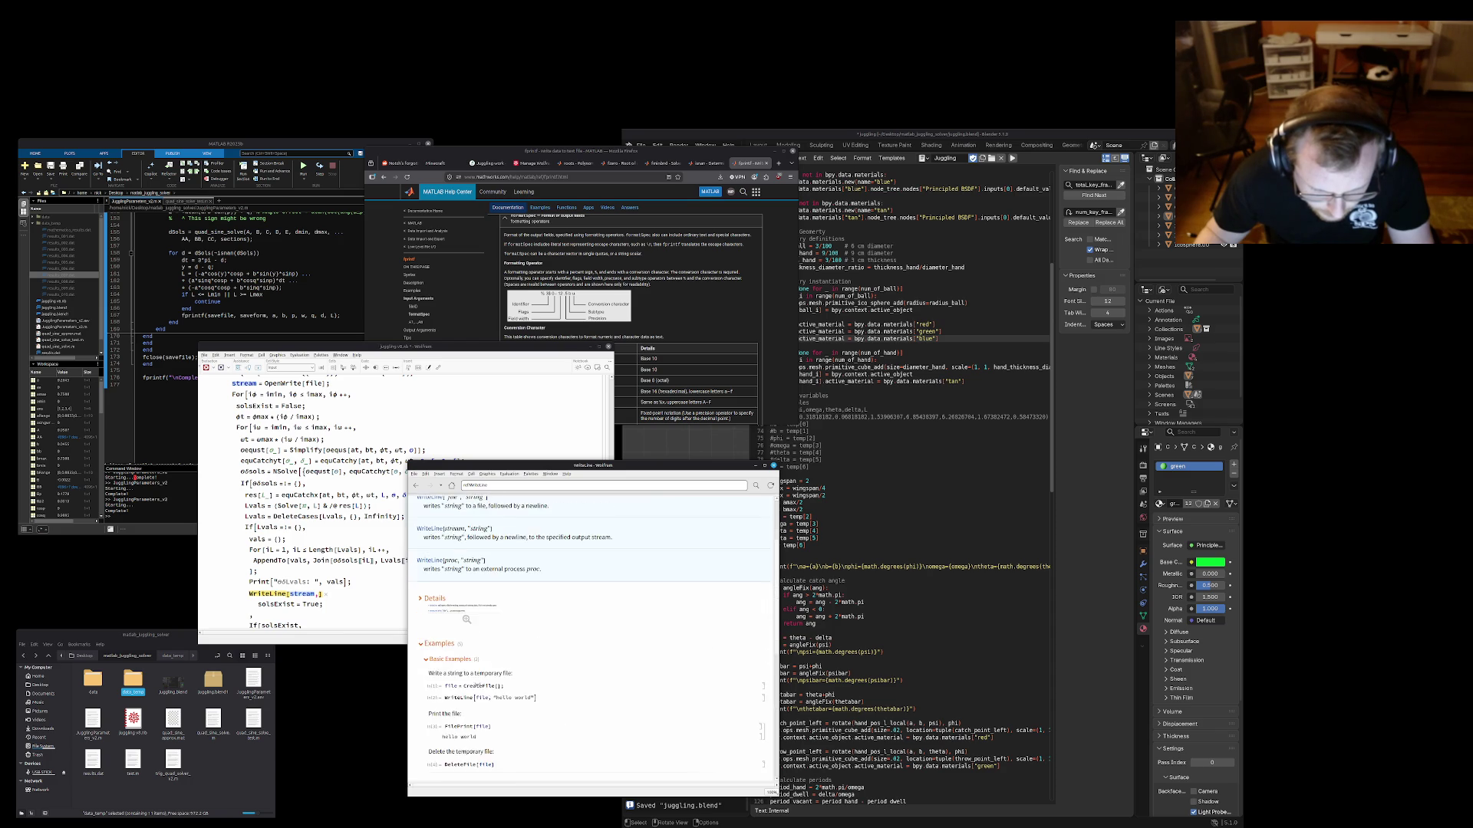
scroll(477, 686, up, 1)
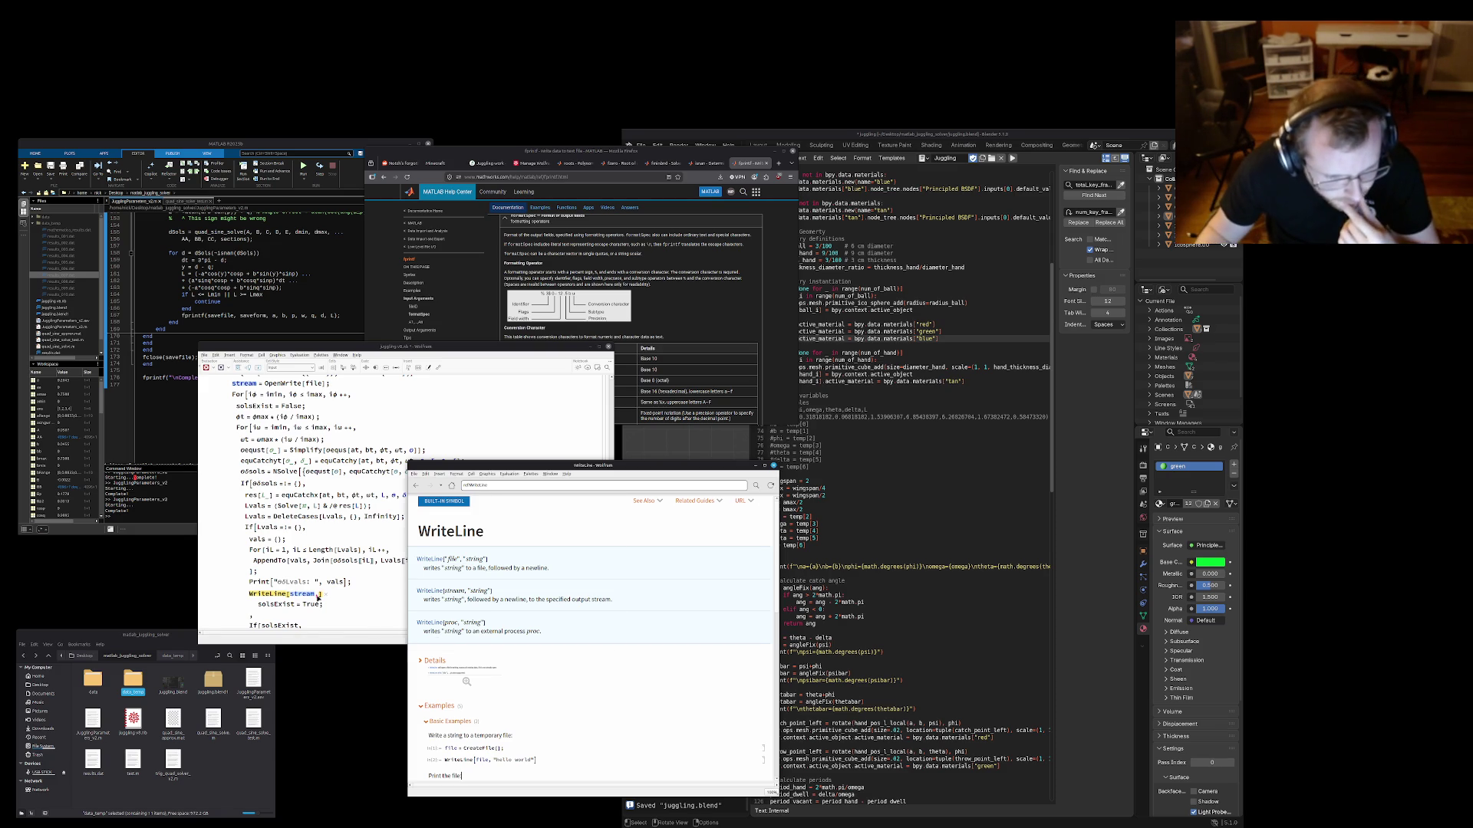
click(327, 603)
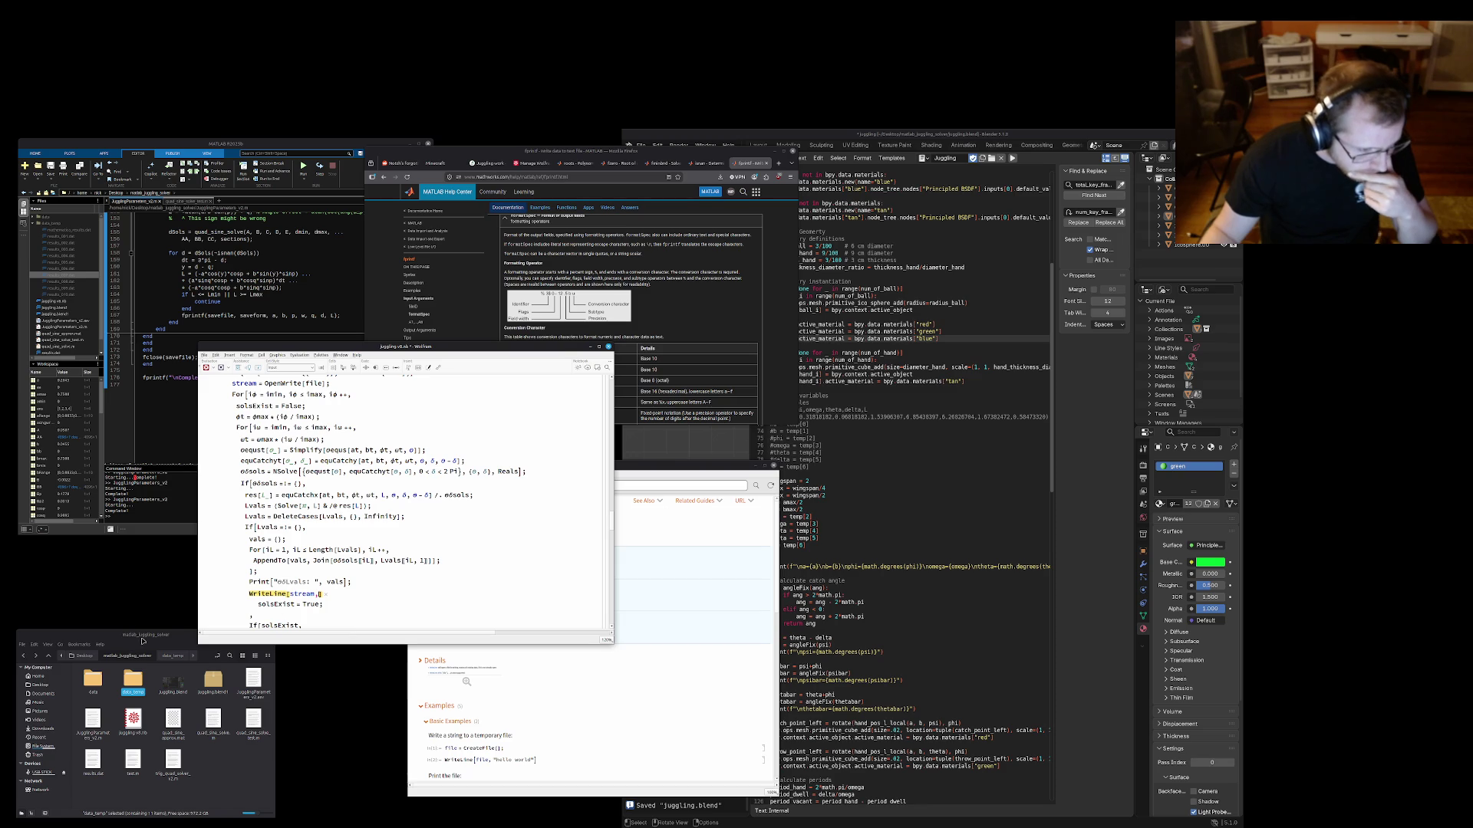
click(168, 656)
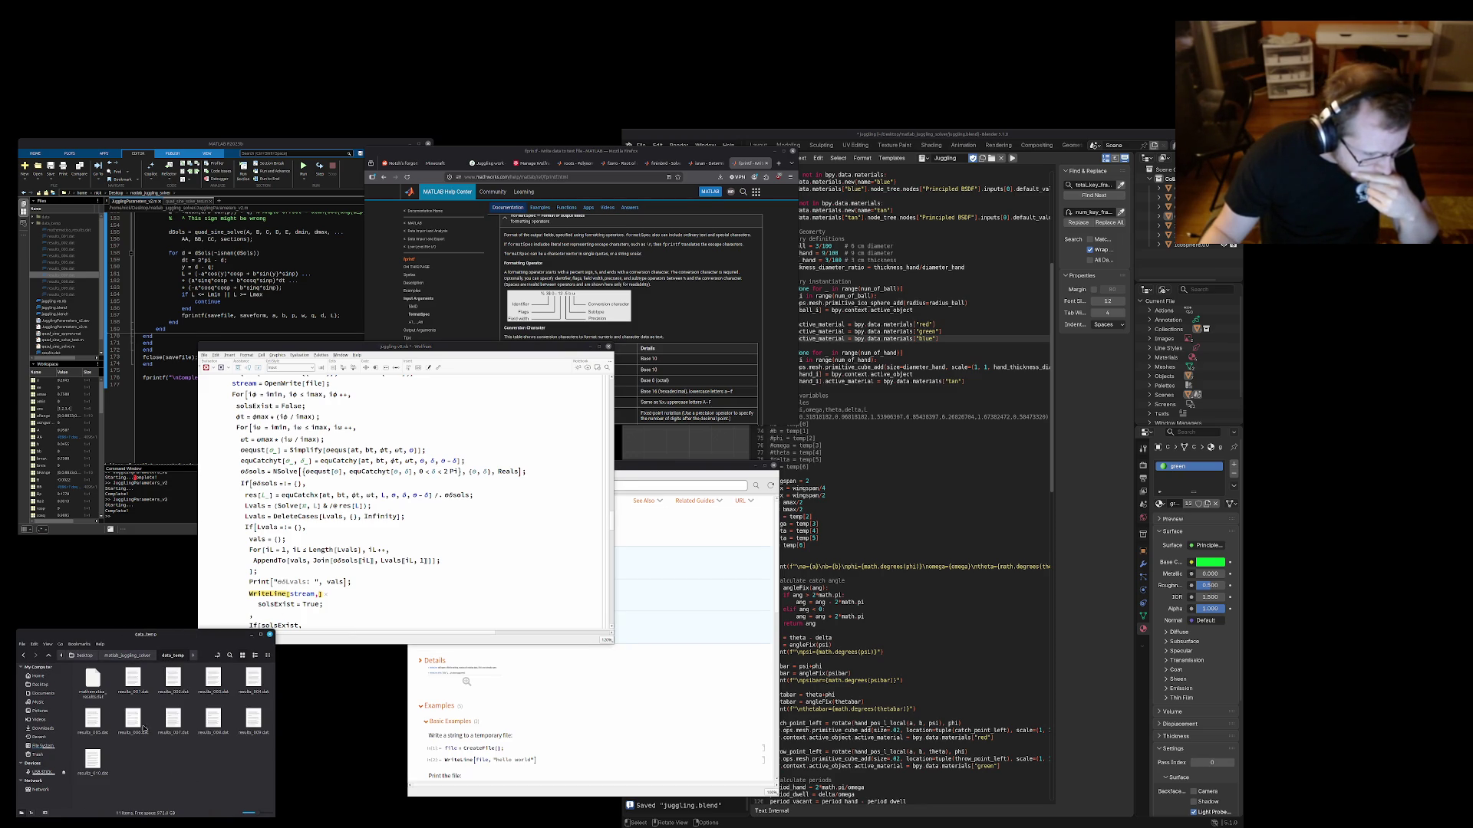
Inspect the properties of mathematica_results.dat in the data folder
right_click(93, 685)
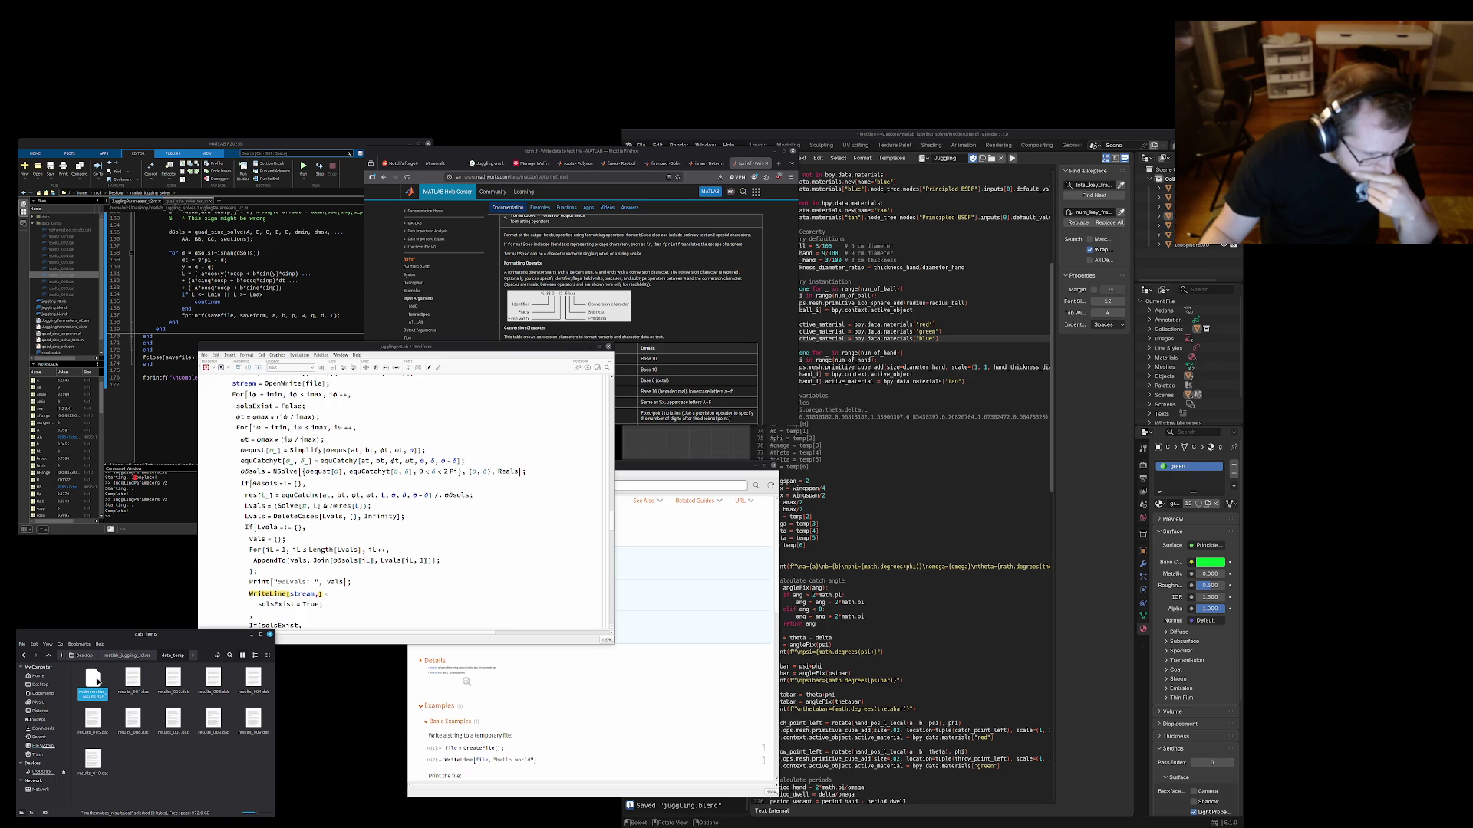
click(124, 780)
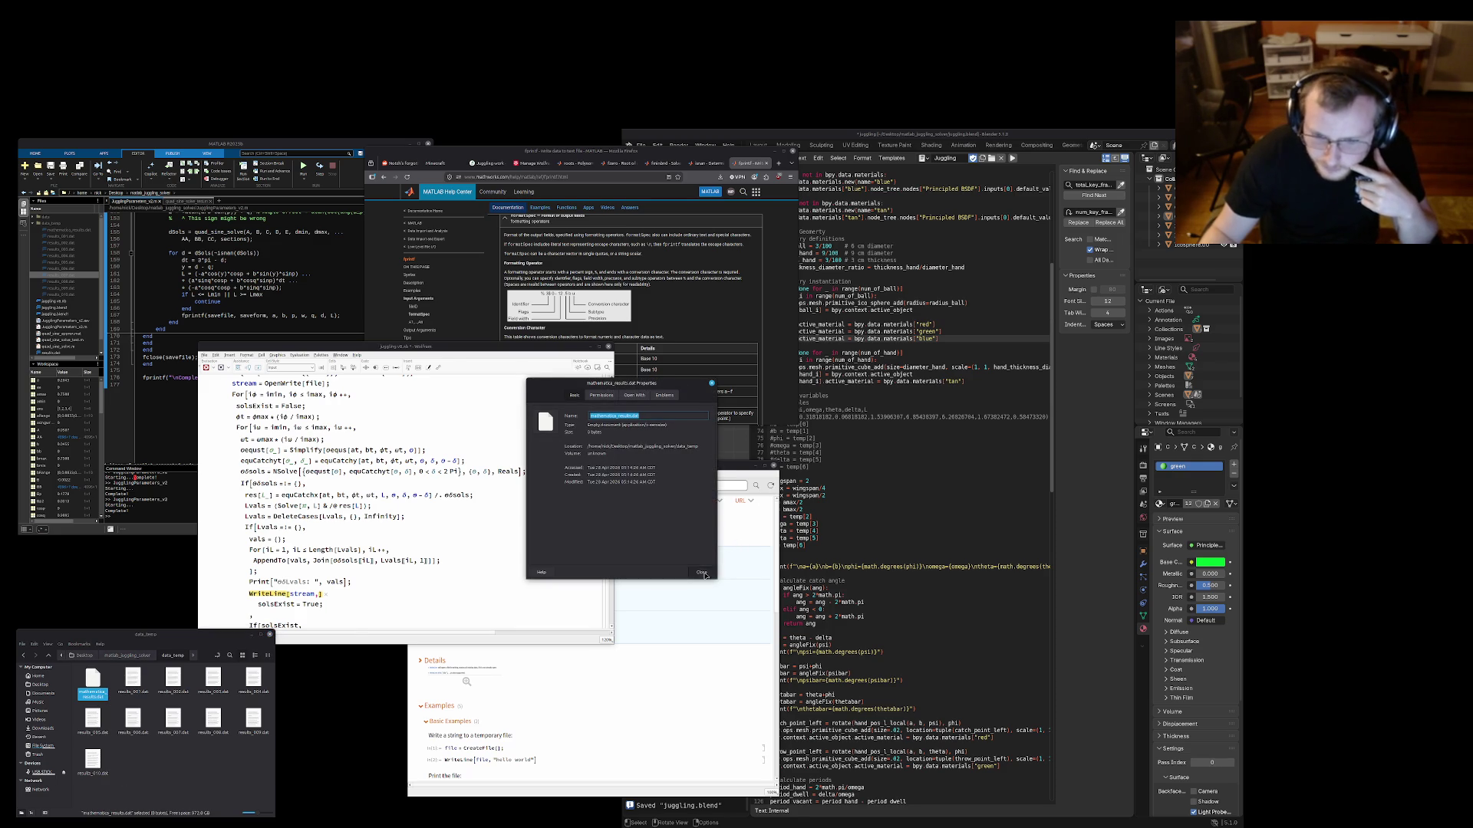
click(702, 573)
click(144, 773)
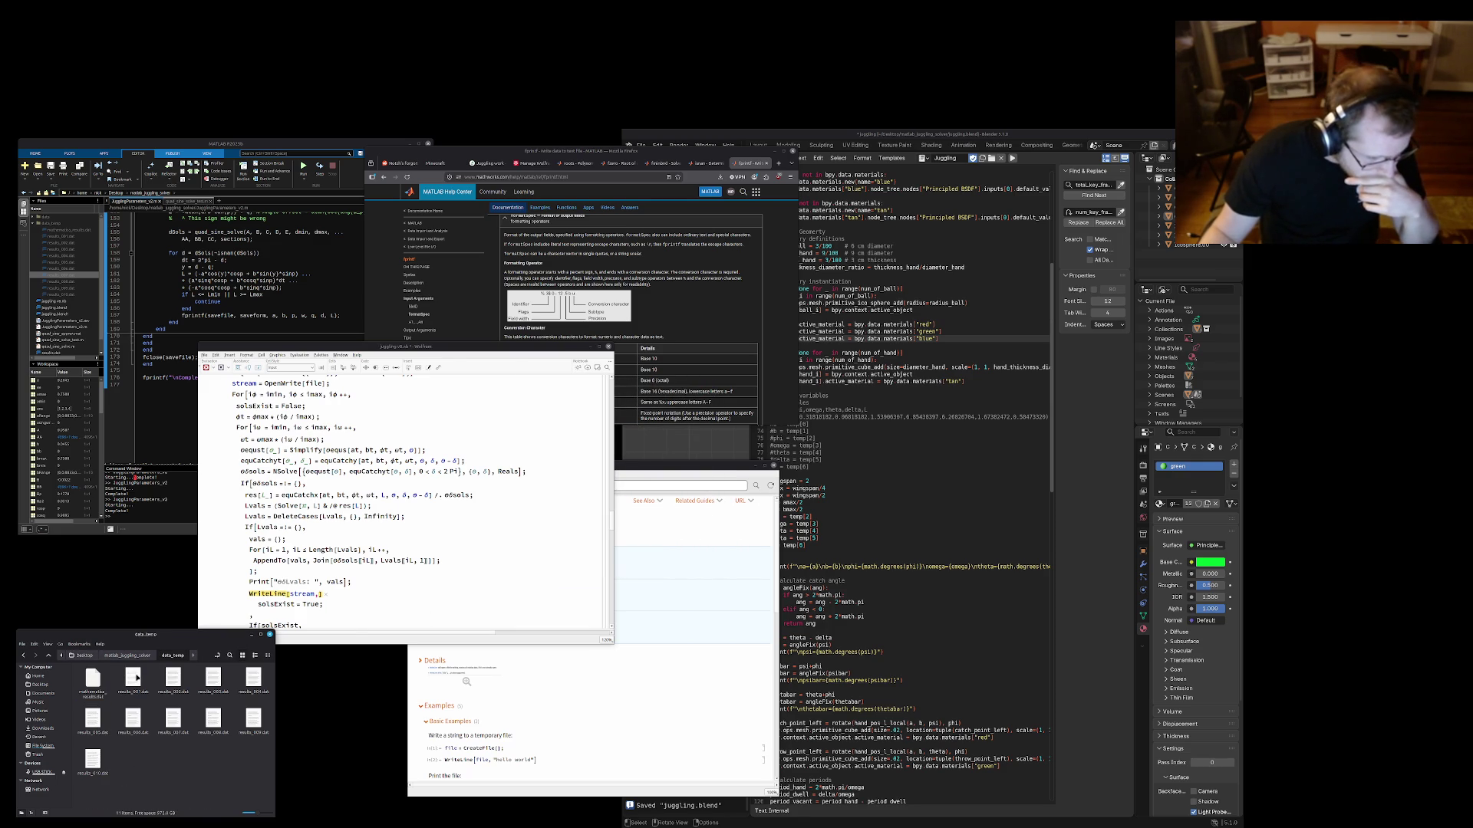
View one of the results .dat files in a text editor
click(175, 684)
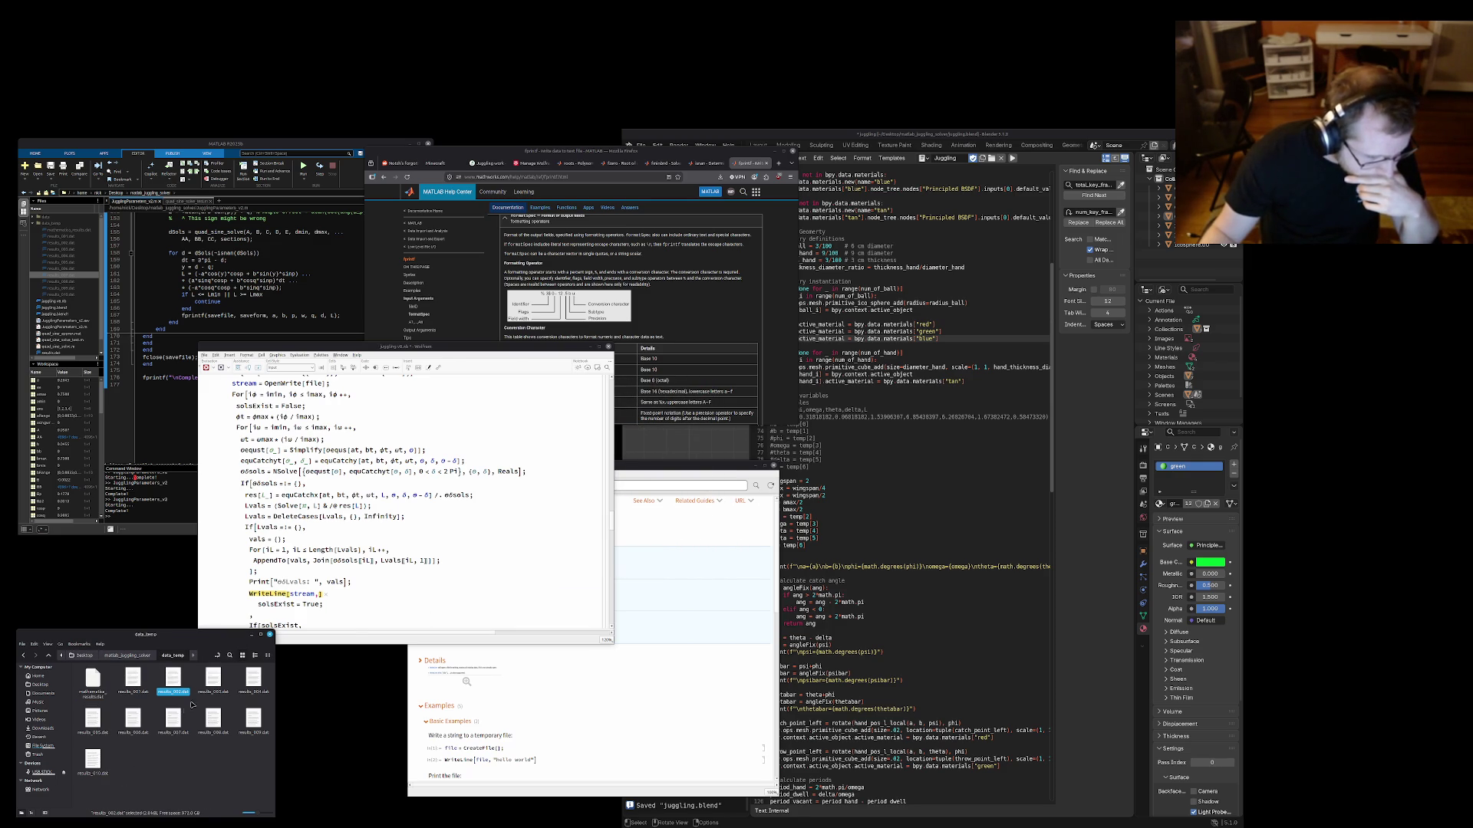
double_click(133, 721)
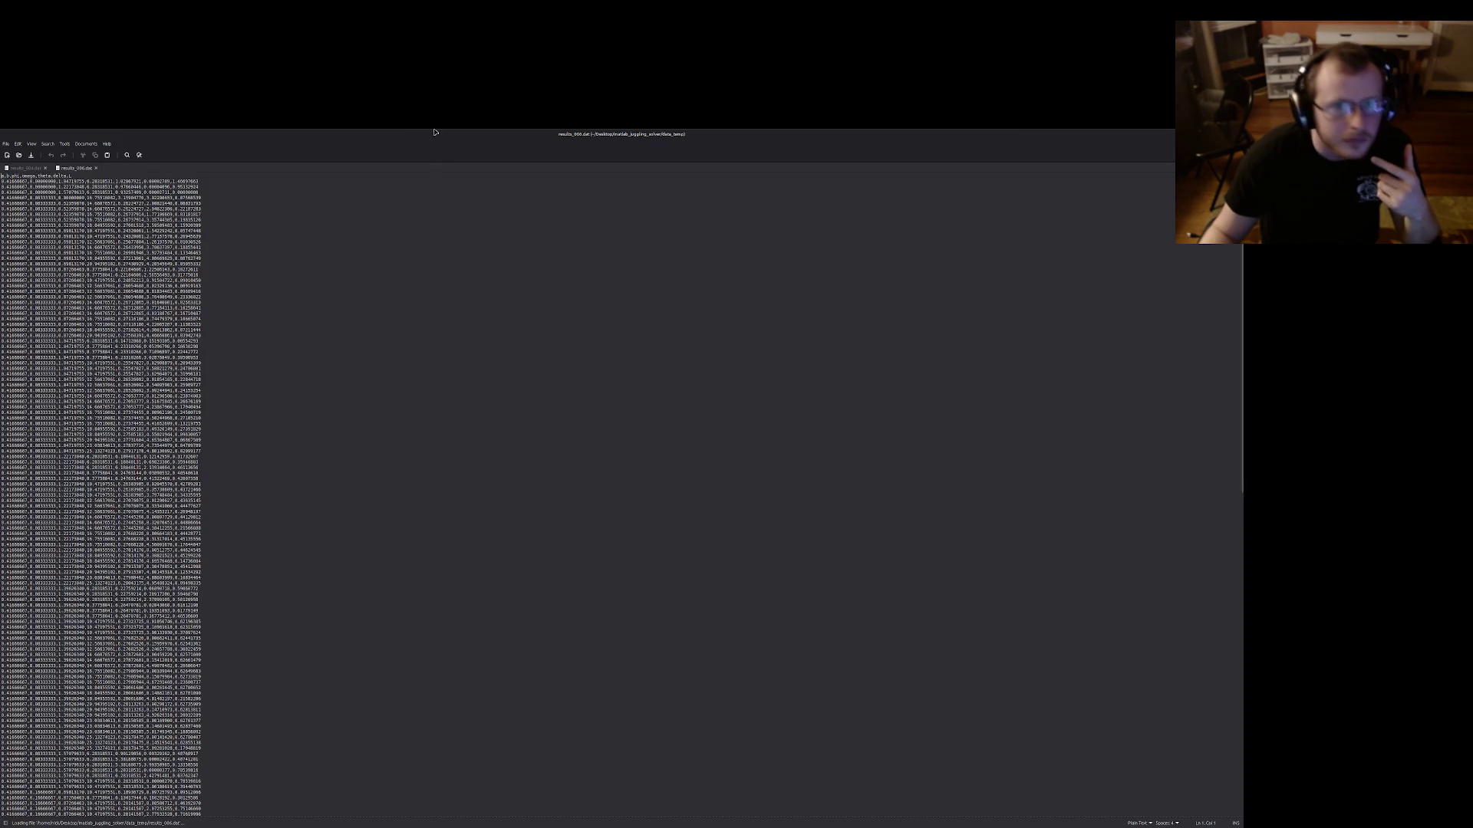
Shrink the text editor and compare results_004.dat with results_006.dat
double_click(434, 133)
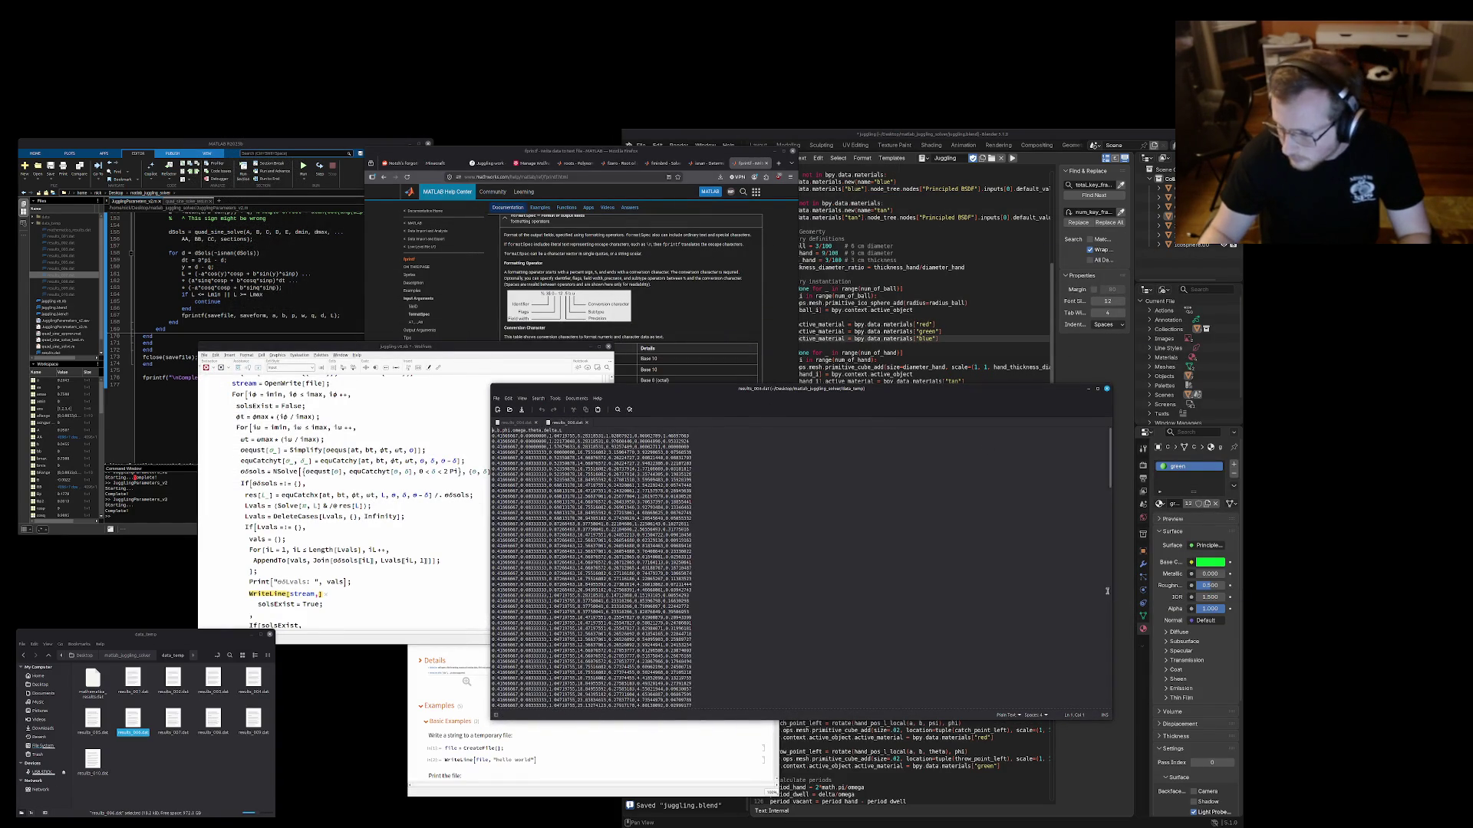
drag(1112, 594, 729, 562)
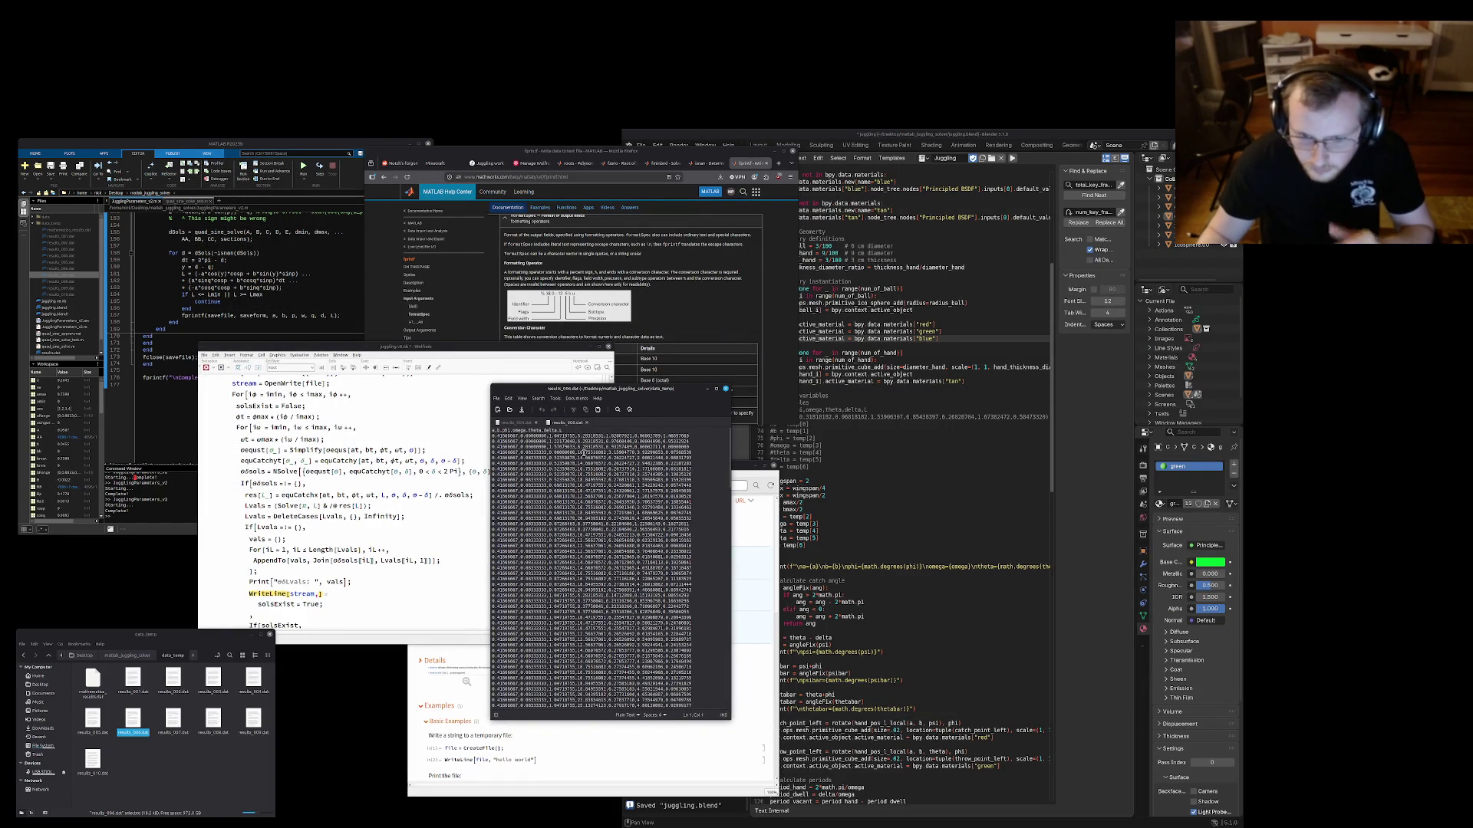
click(514, 422)
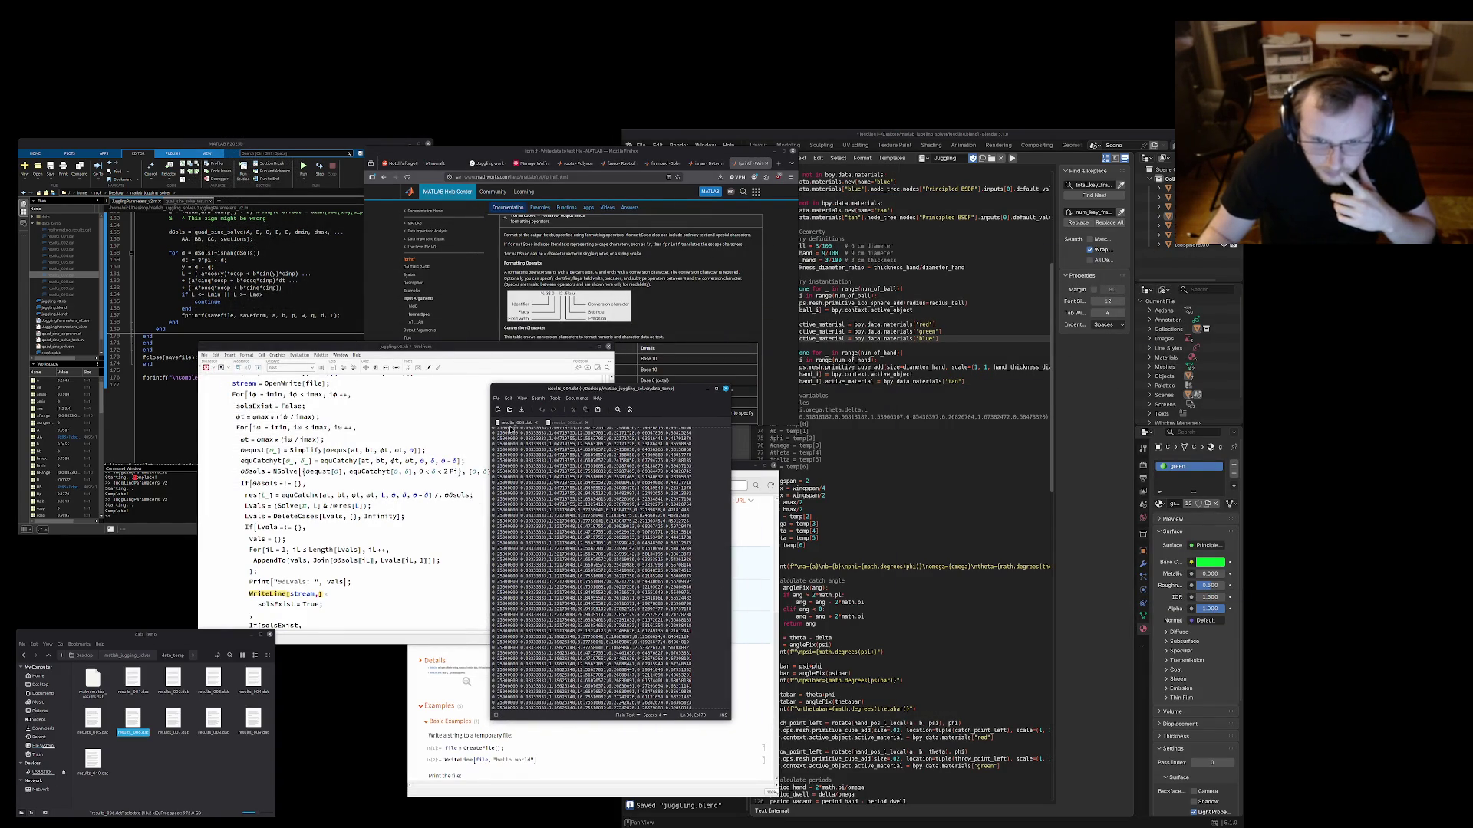
click(573, 423)
Park the results_006.dat window at the lower left beside a narrower file manager
drag(590, 388, 376, 632)
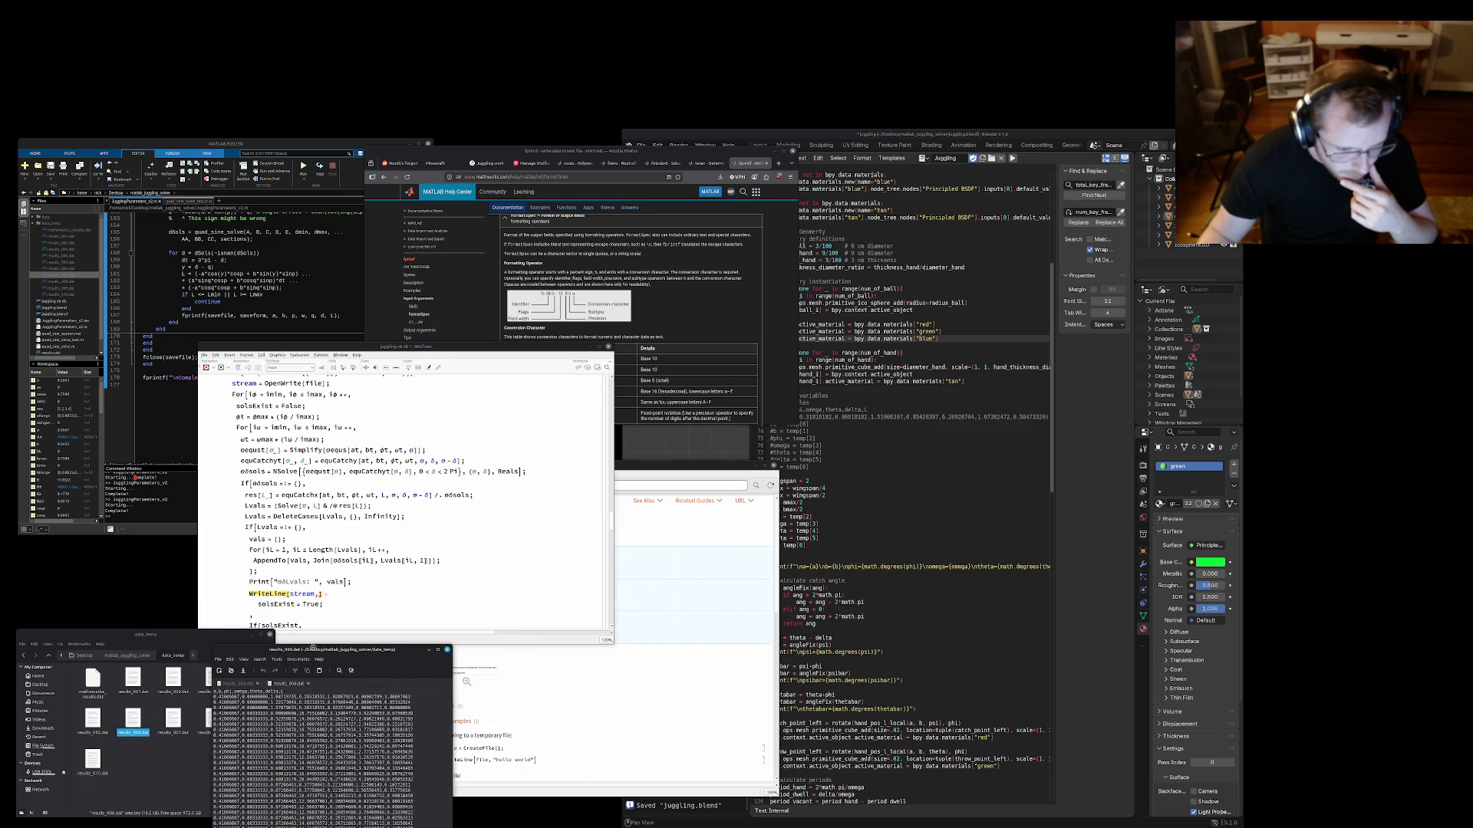
drag(377, 632, 313, 647)
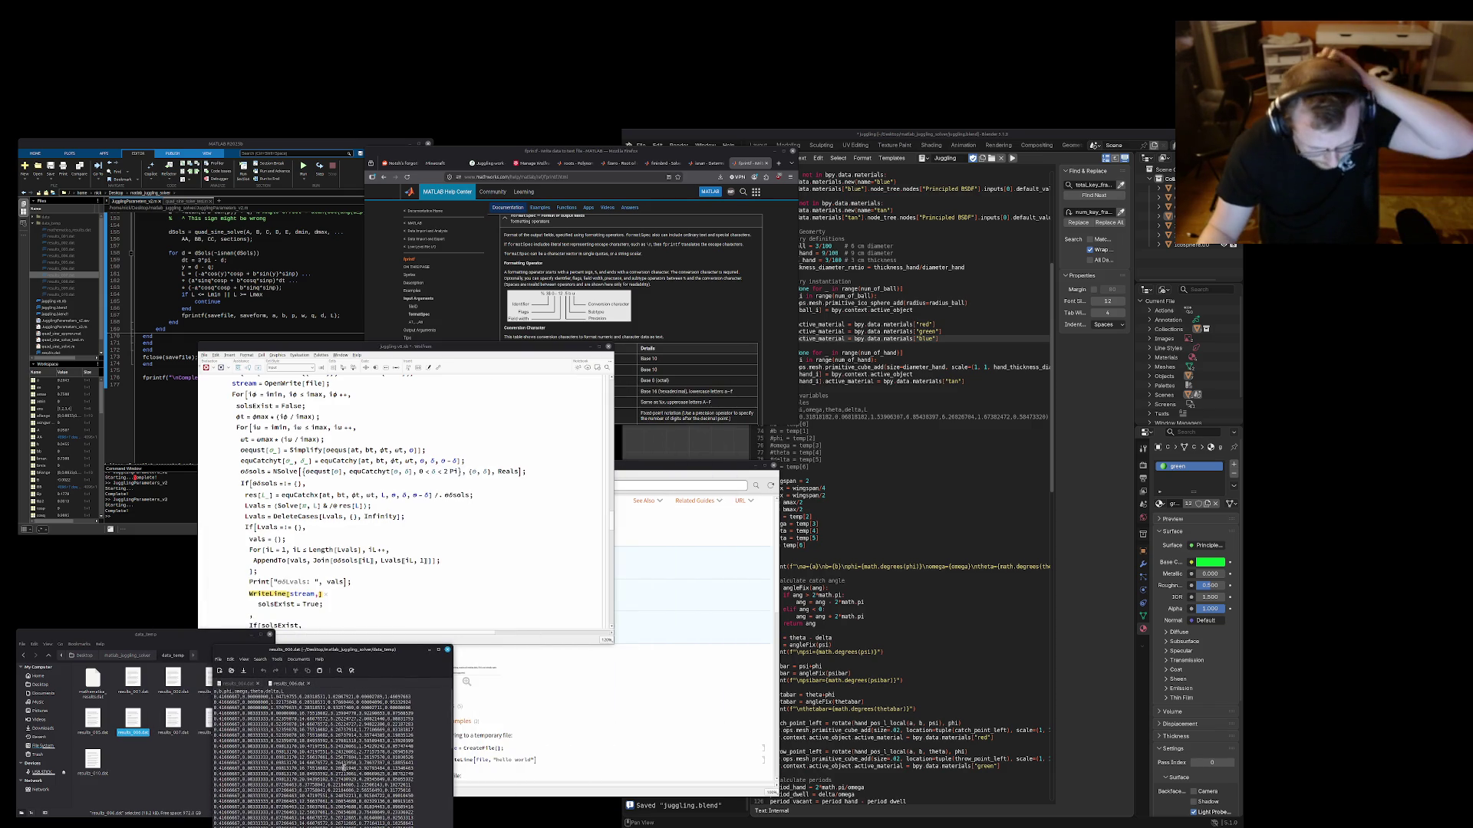
scroll(311, 748, down, 3)
scroll(312, 748, down, 3)
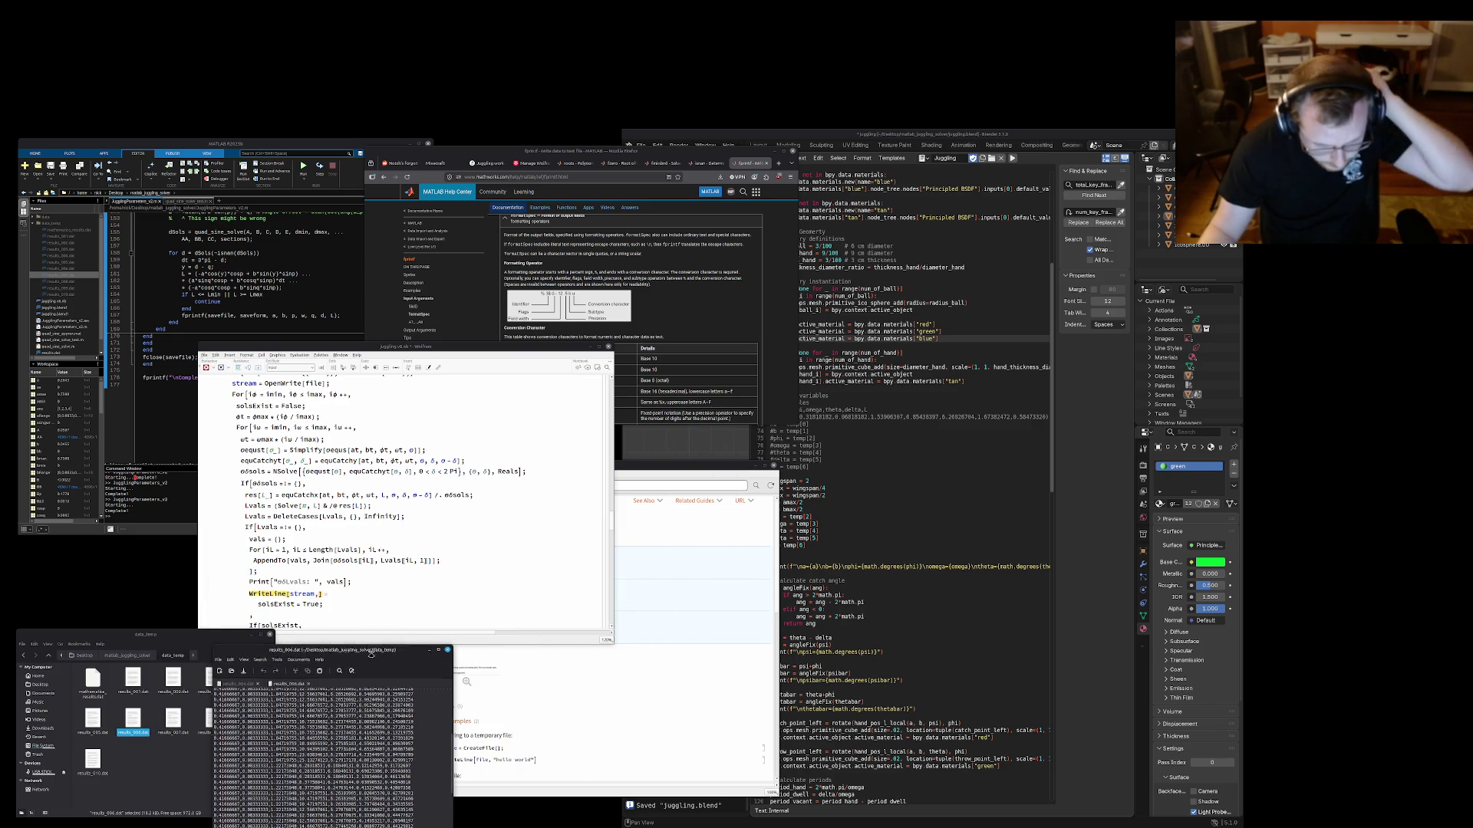
mouse_move(346, 648)
mouse_down()
mouse_move(368, 643)
mouse_move(370, 673)
mouse_move(371, 646)
mouse_up()
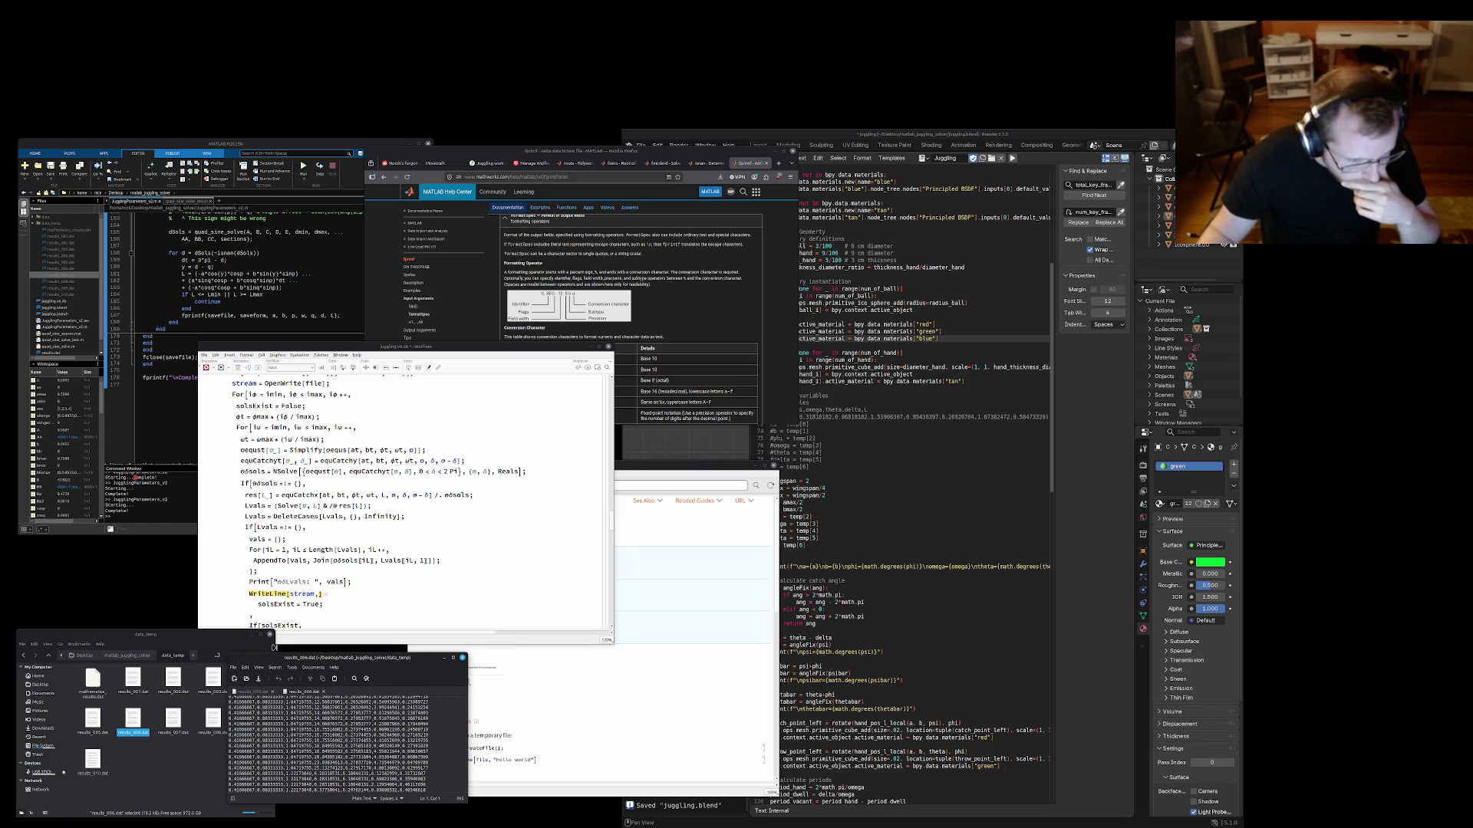
drag(272, 646, 227, 651)
click(359, 750)
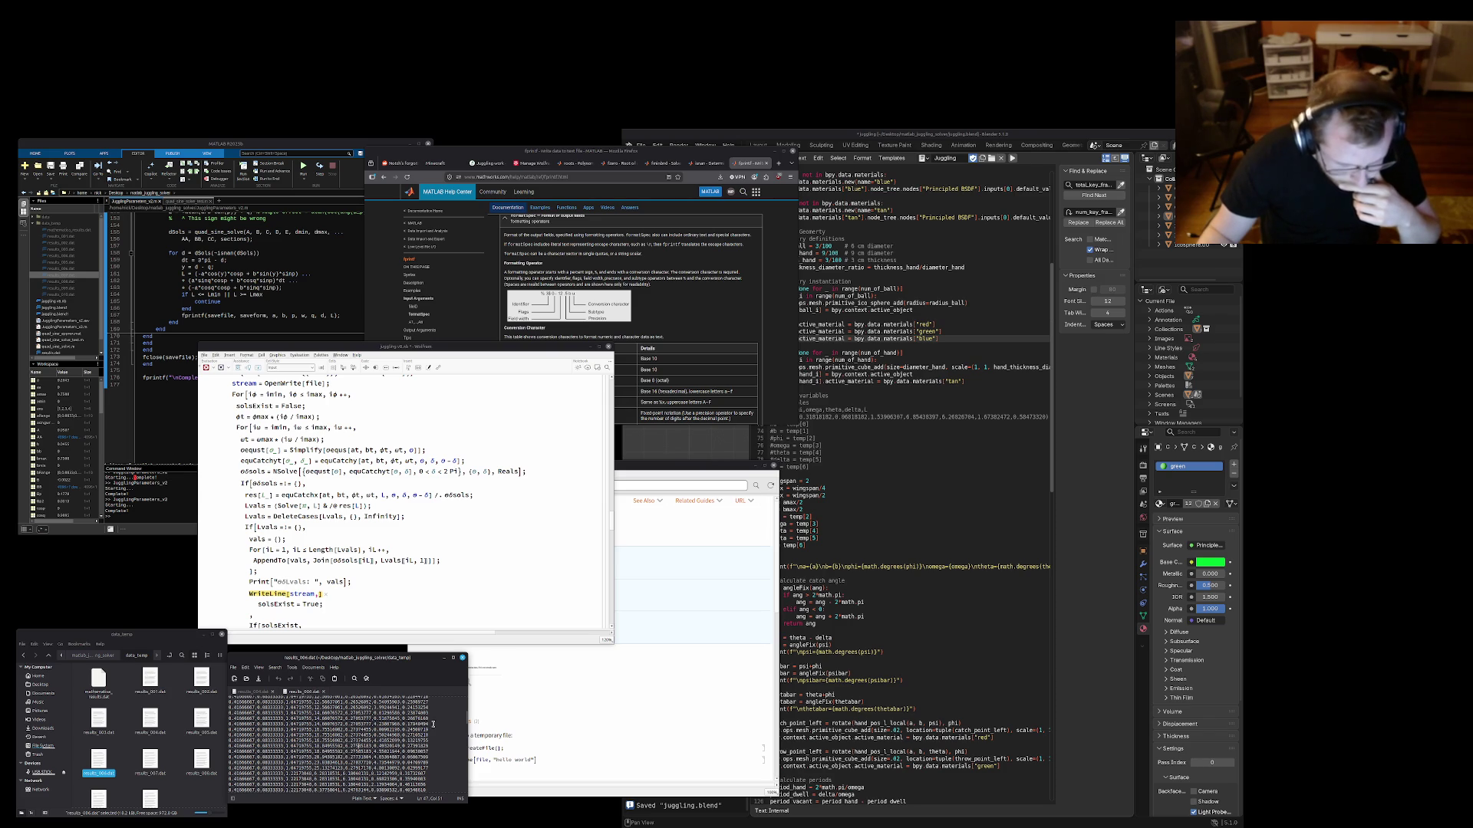
Check the header line a,b,phi,omega,theta,delta_L in results_006.dat, then return to the notebook
click(643, 471)
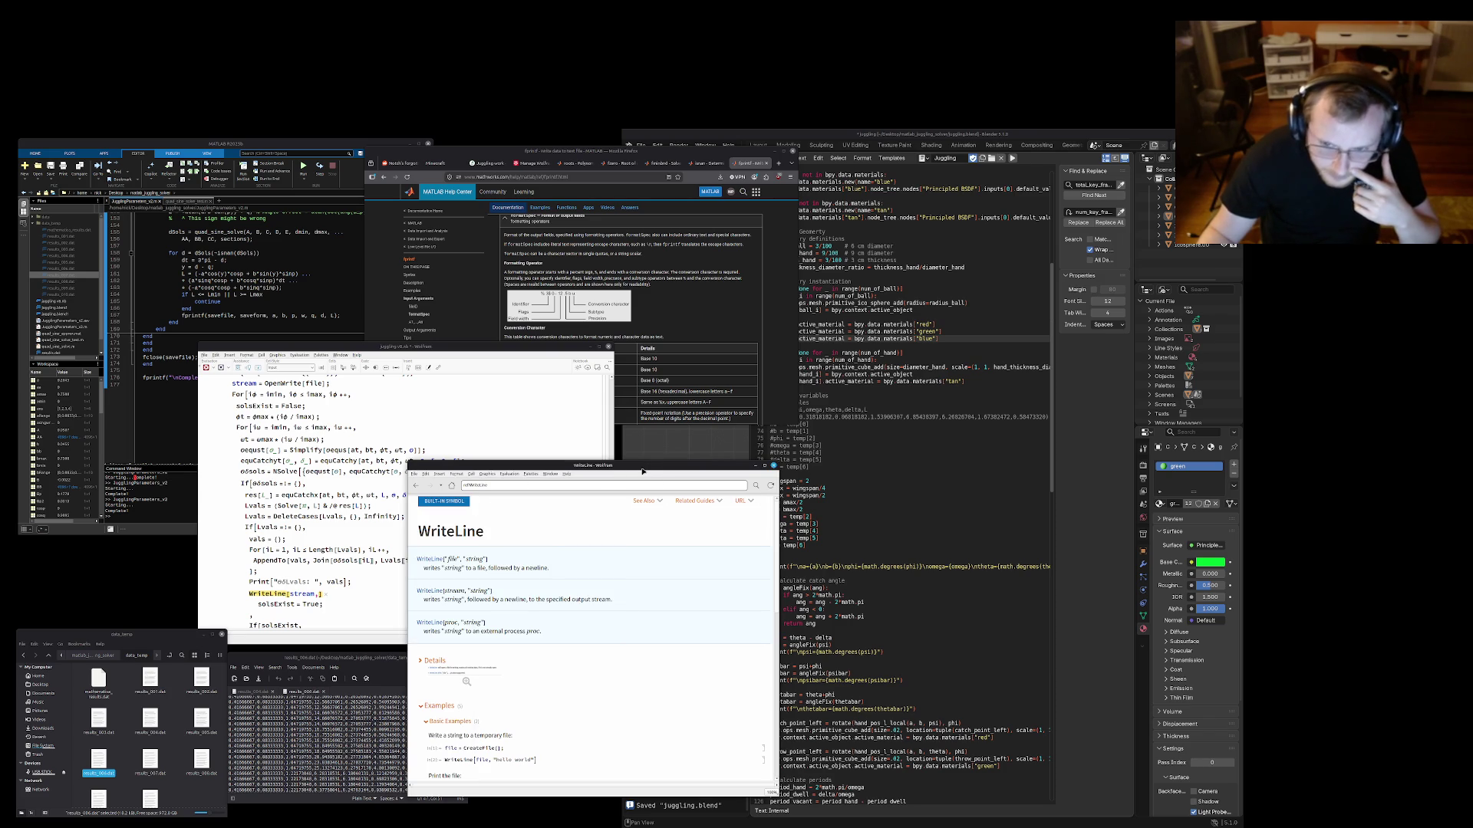
click(345, 738)
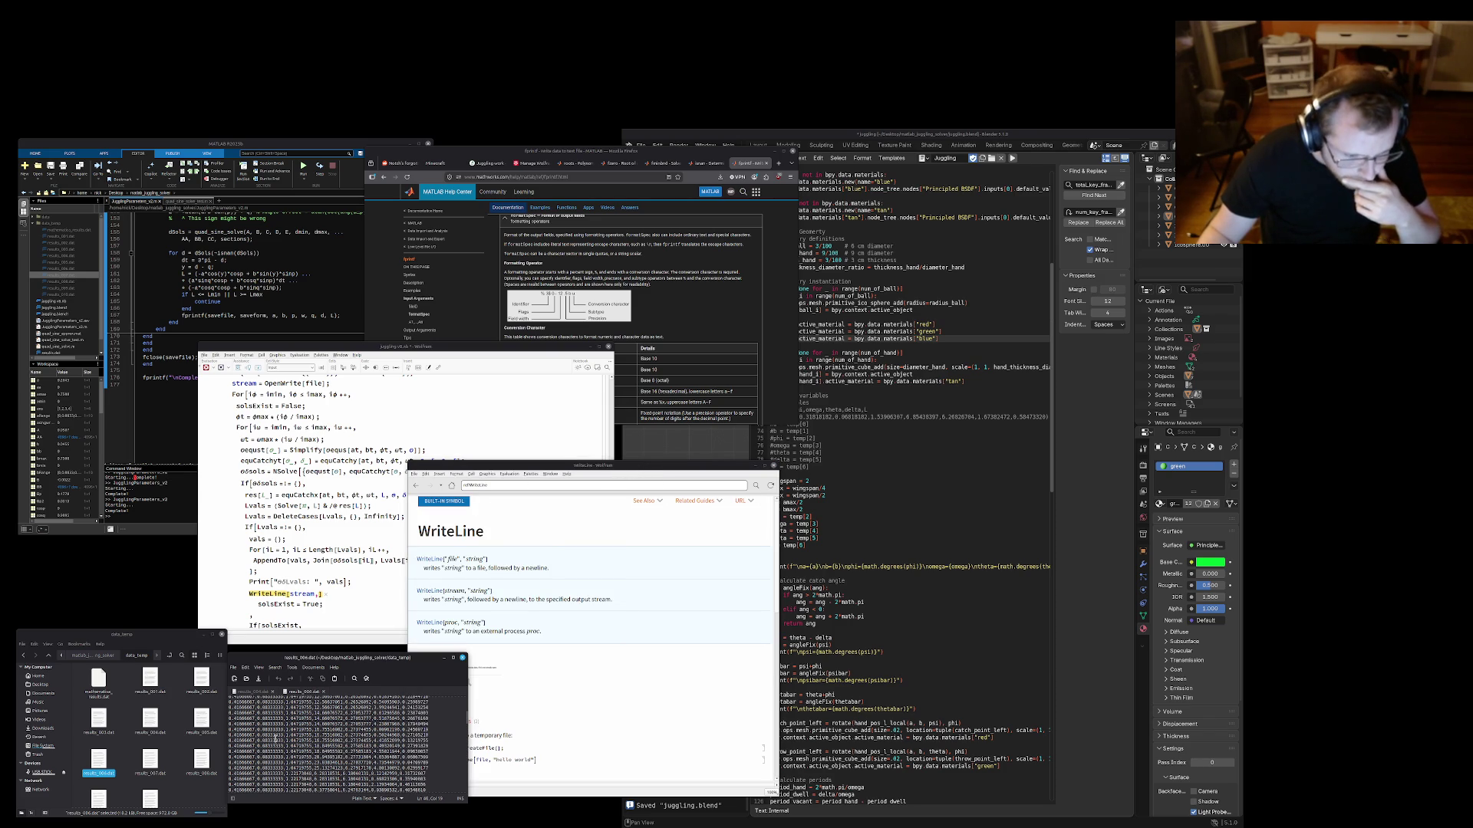
scroll(278, 726, up, 3)
scroll(279, 725, up, 3)
scroll(278, 726, up, 3)
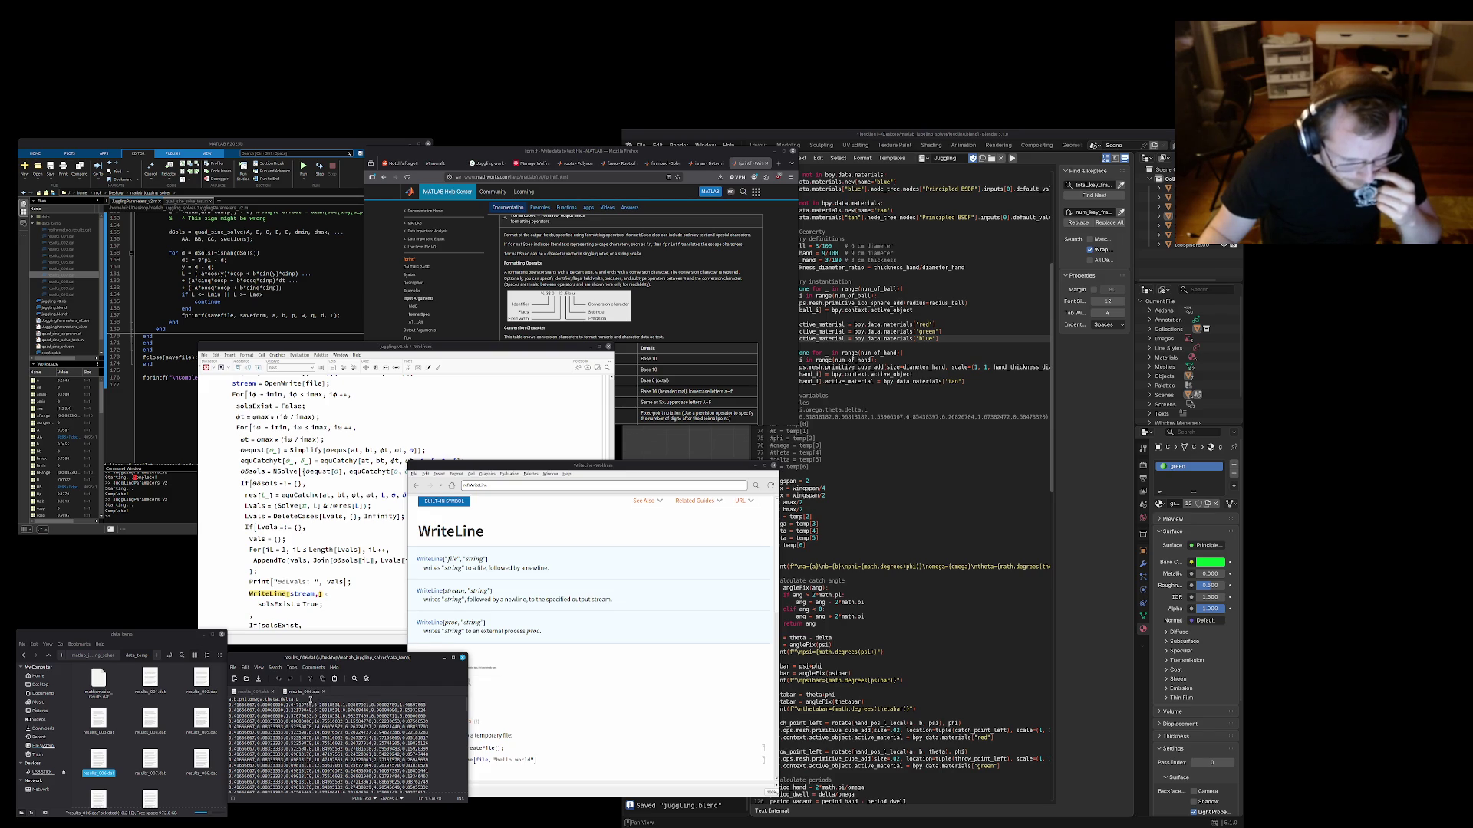
drag(310, 699, 228, 699)
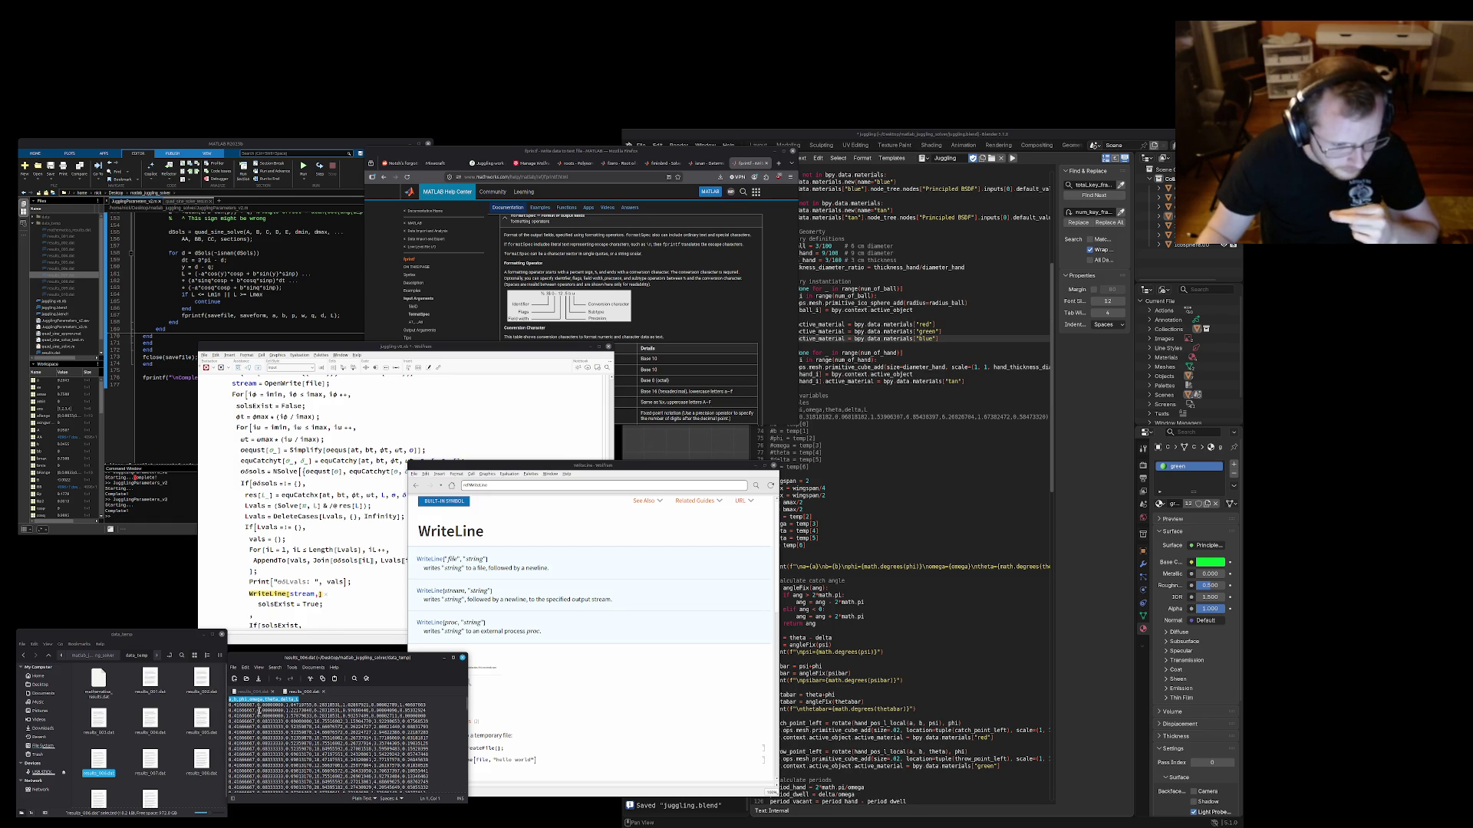
click(325, 593)
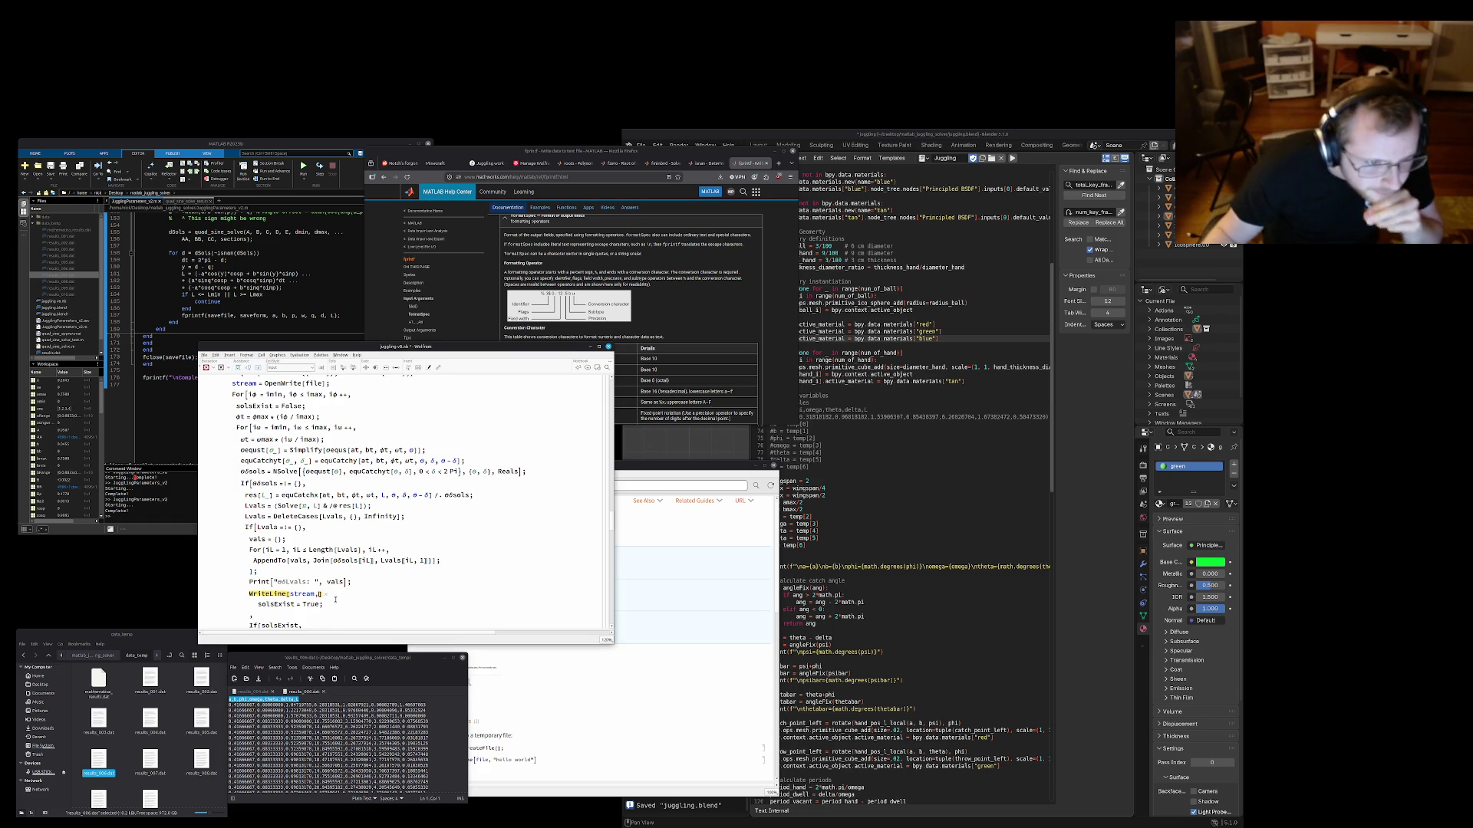
scroll(324, 594, up, 3)
scroll(332, 603, up, 2)
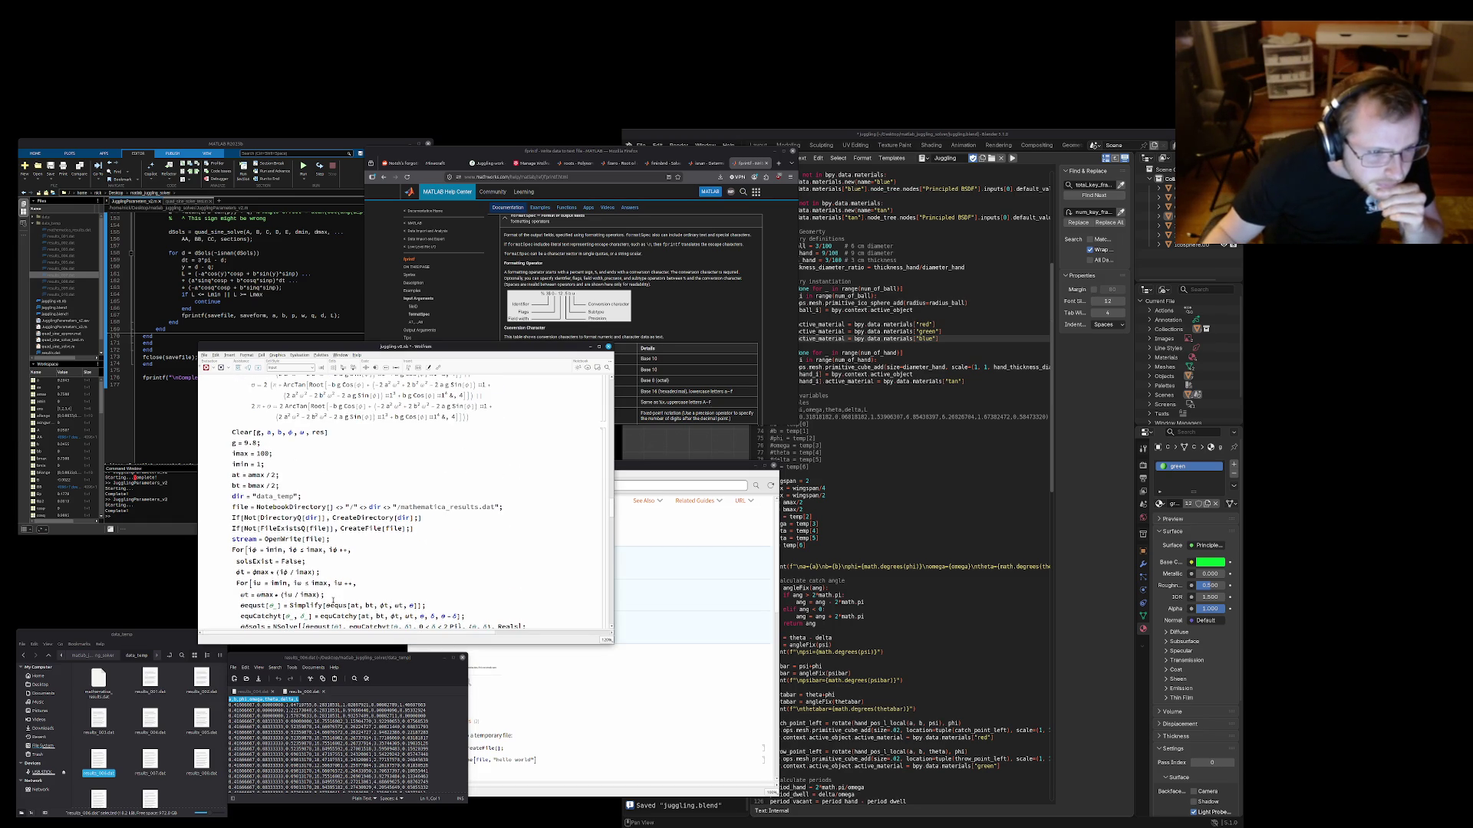
scroll(335, 597, down, 2)
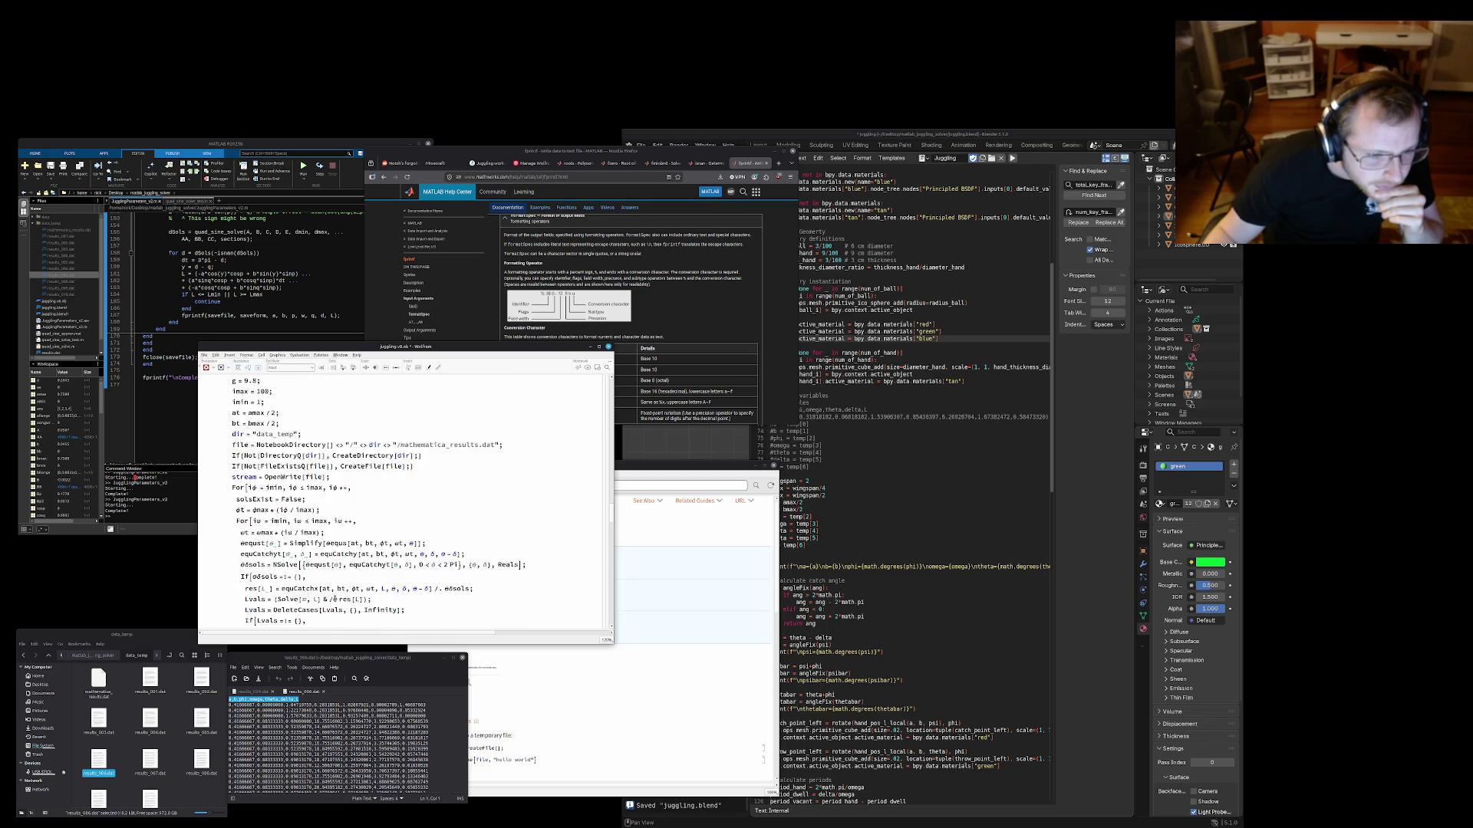
scroll(335, 598, down, 2)
scroll(335, 599, down, 2)
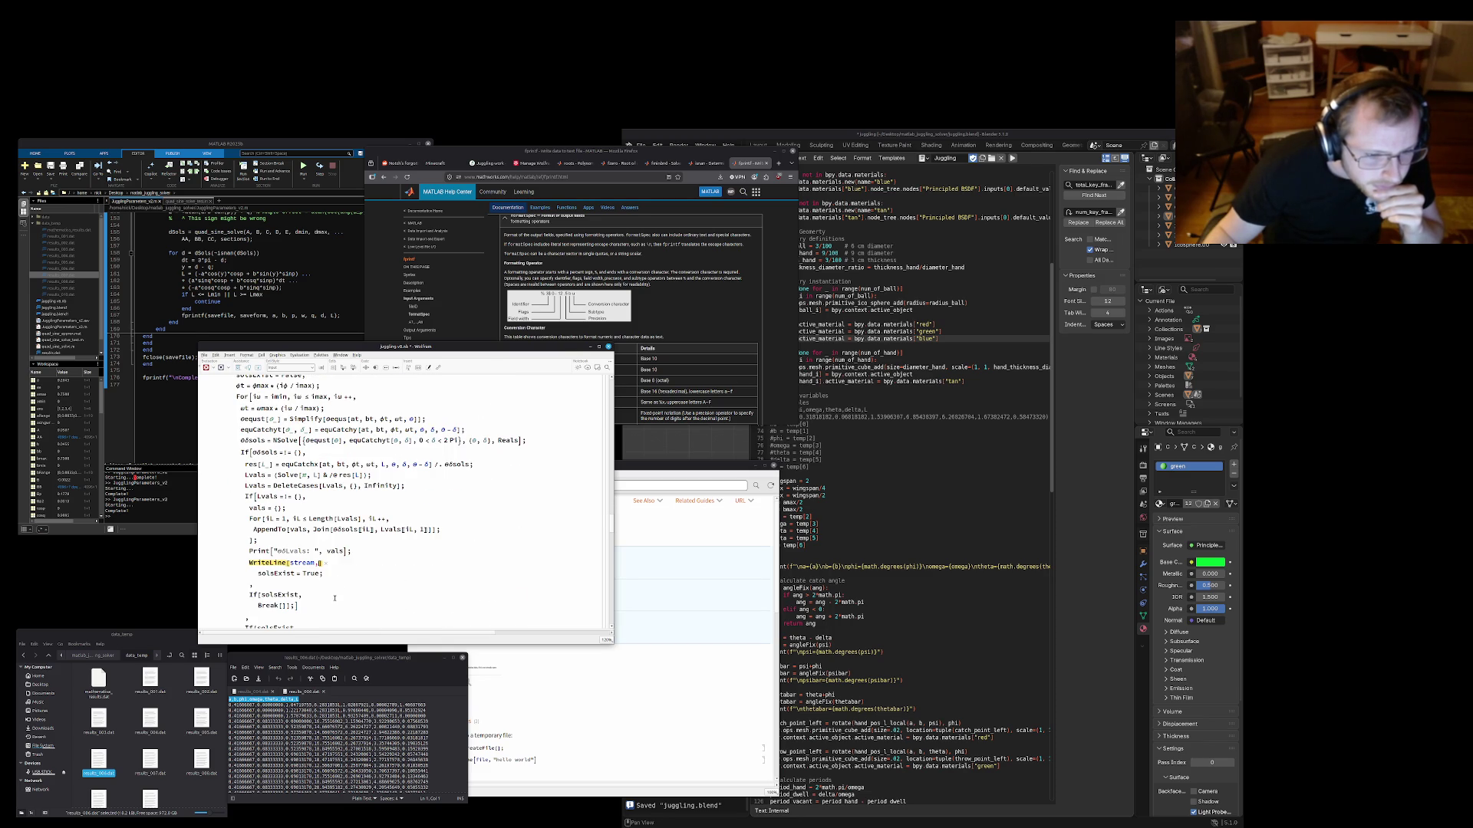
Move the loop's WriteLine call to a new line right after the OpenWrite line
drag(325, 564, 353, 552)
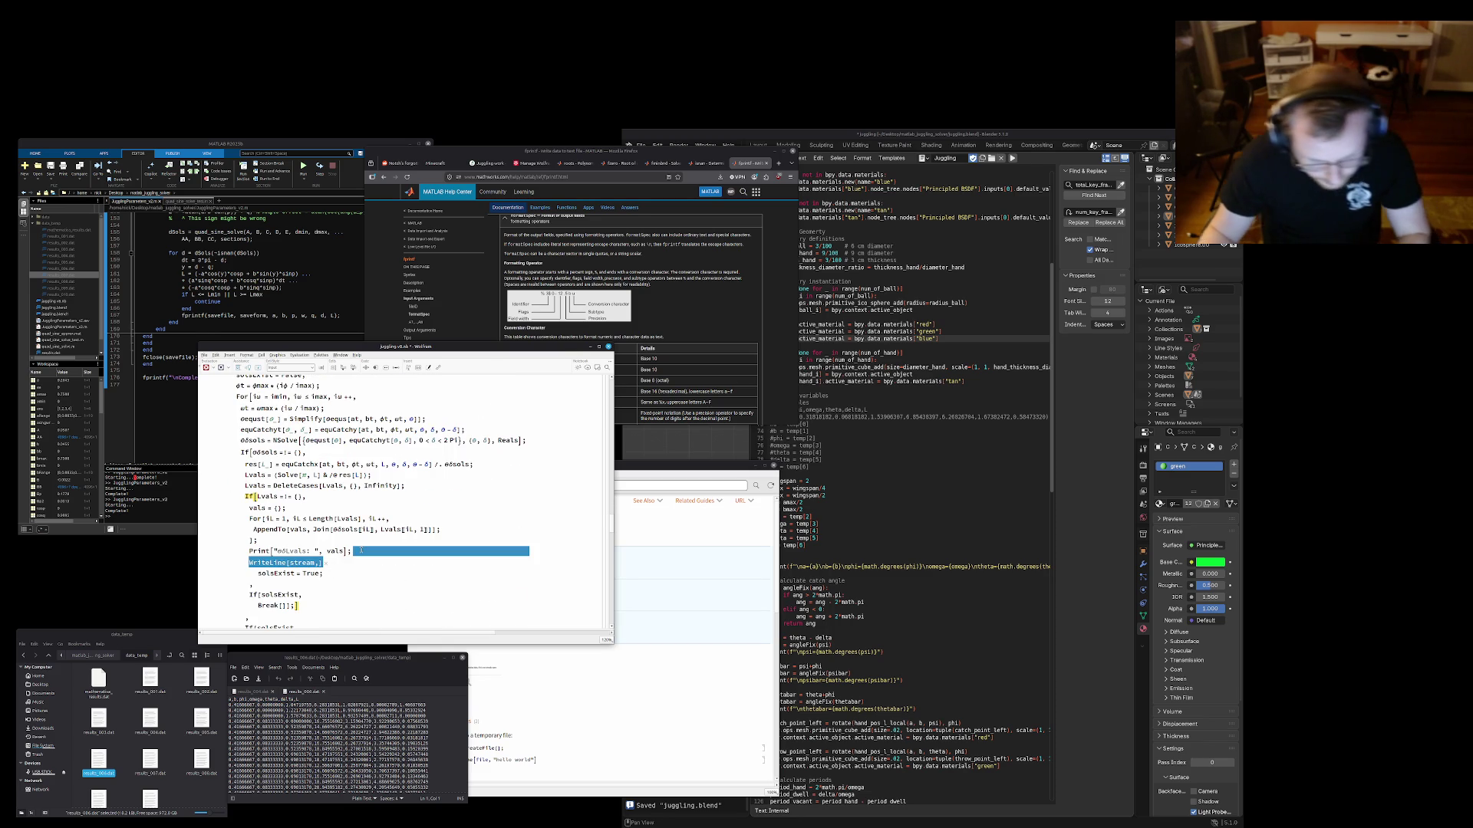
key(BackSpace)
scroll(352, 550, up, 3)
scroll(347, 572, up, 2)
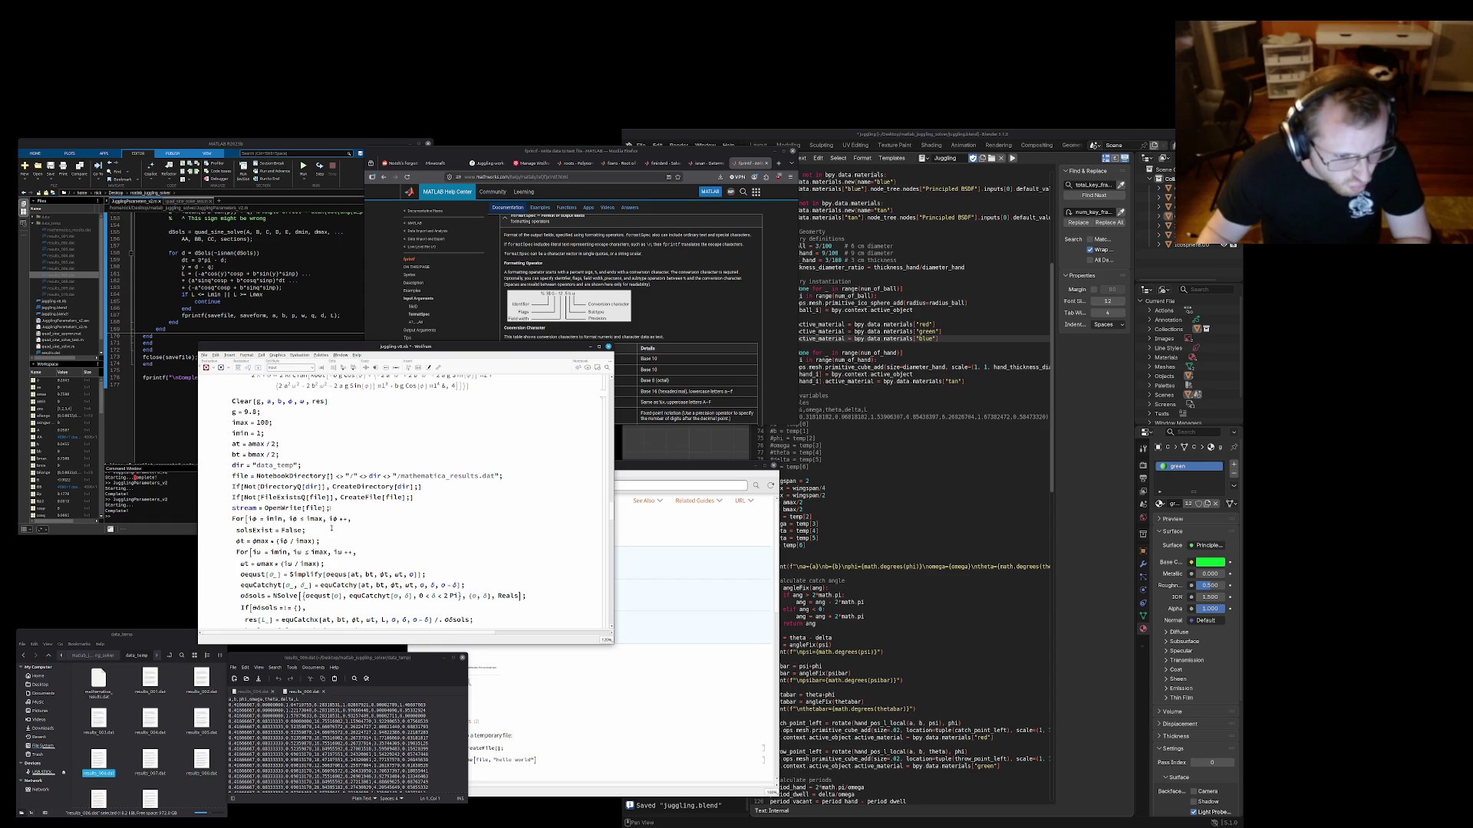
key(Return)
key(ctrl+v)
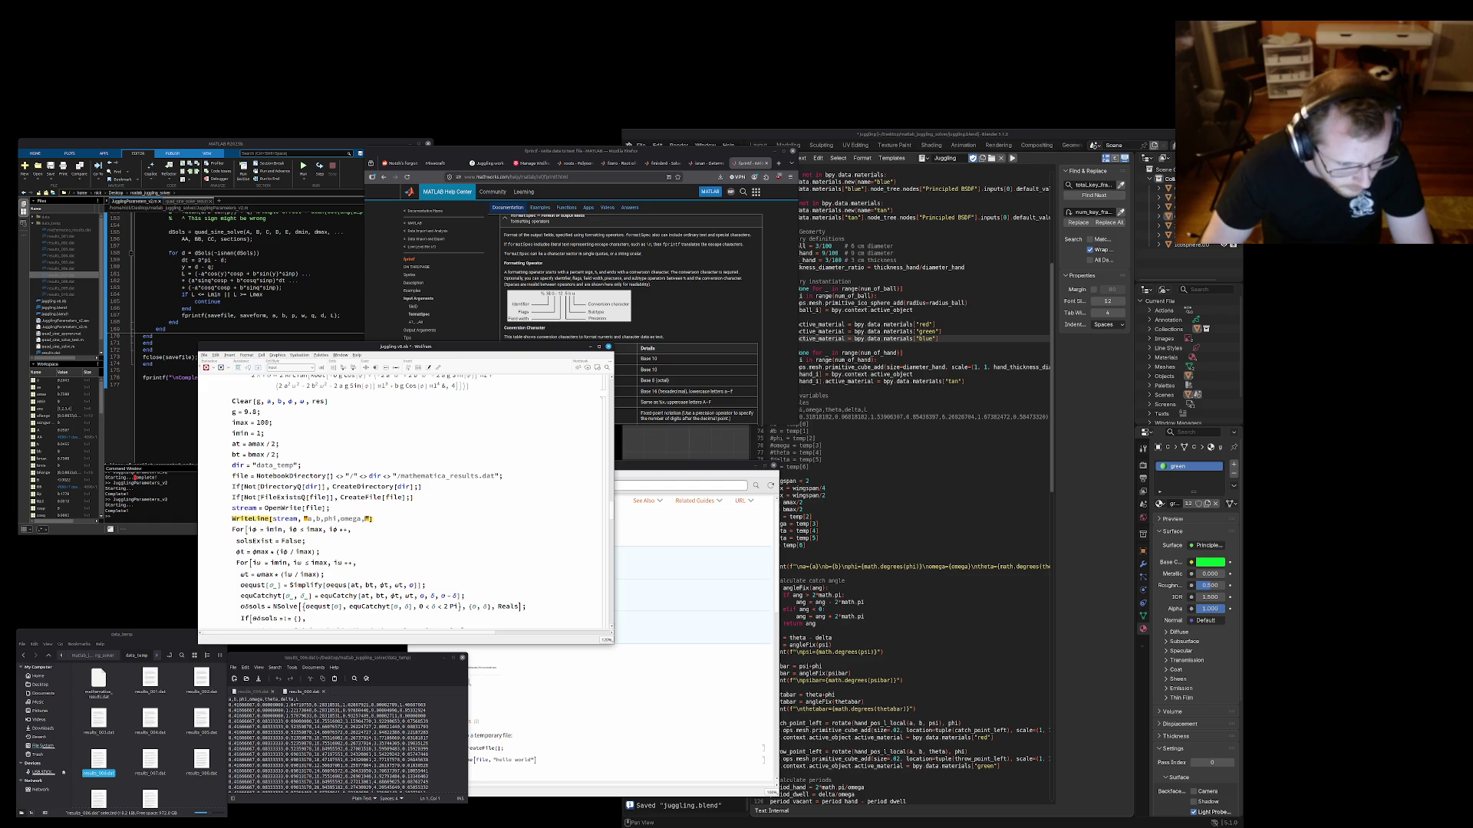
text(theta,delta,L)
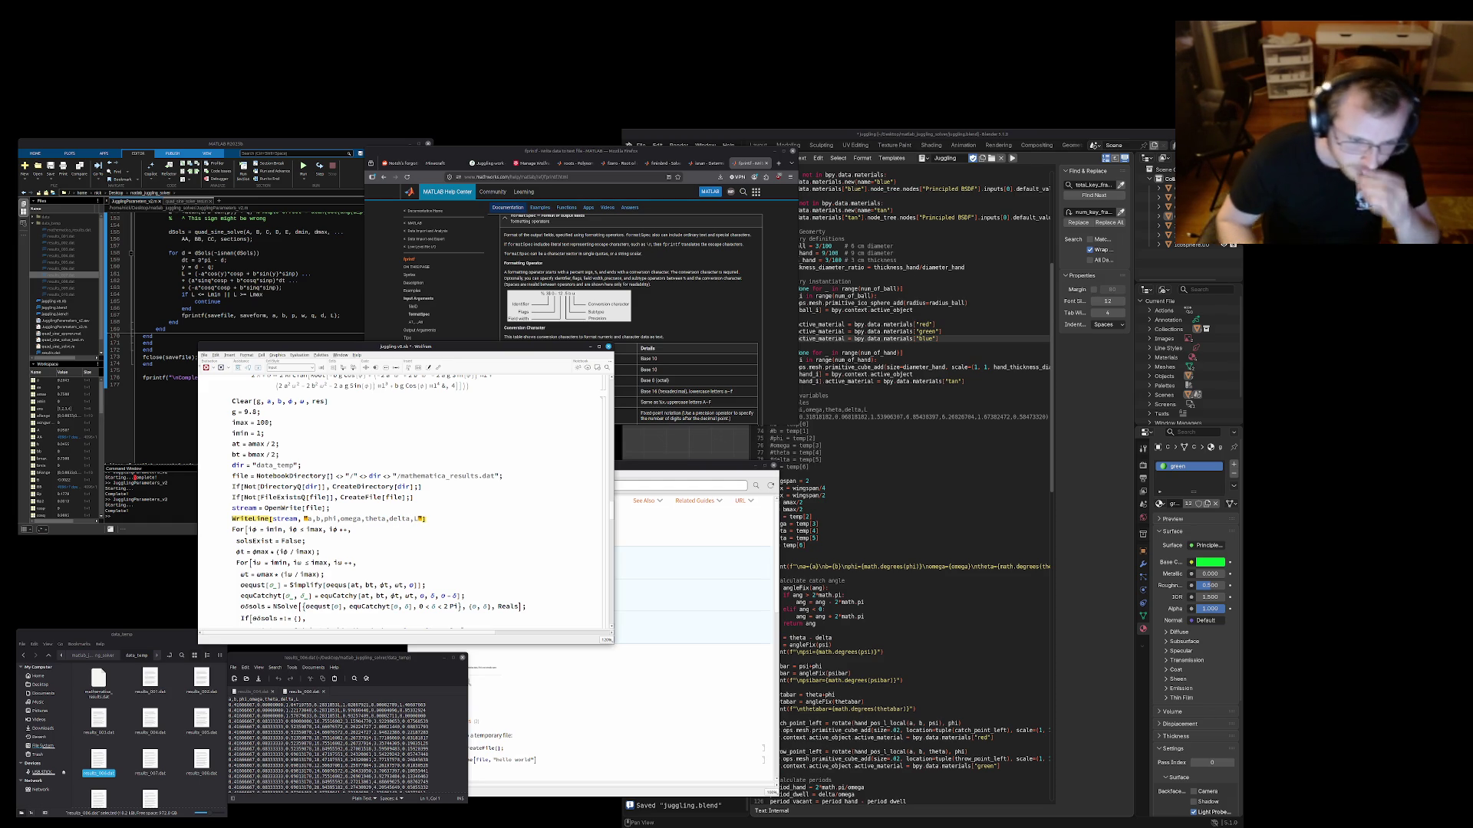
text("])
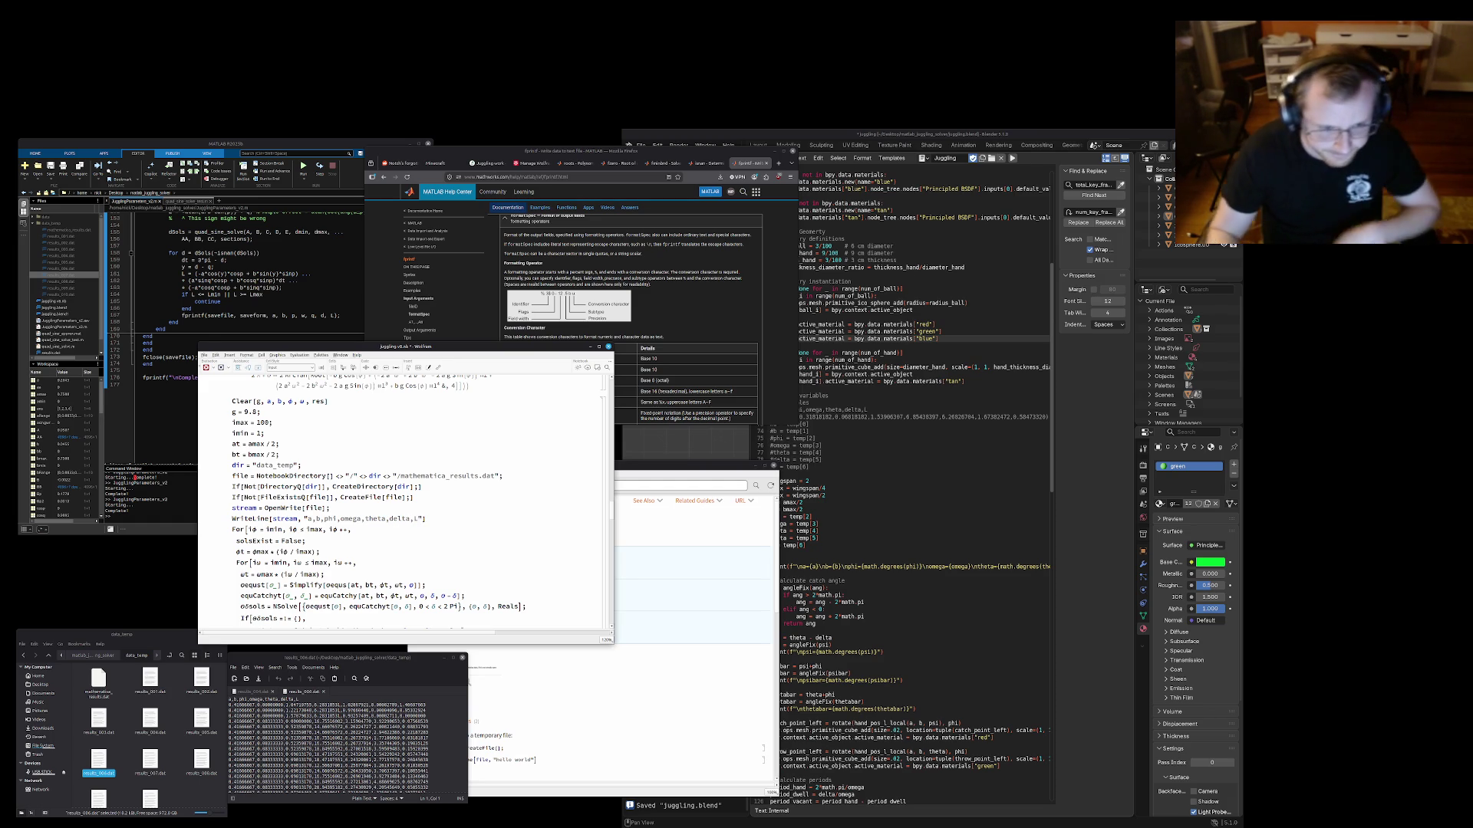
text(;)
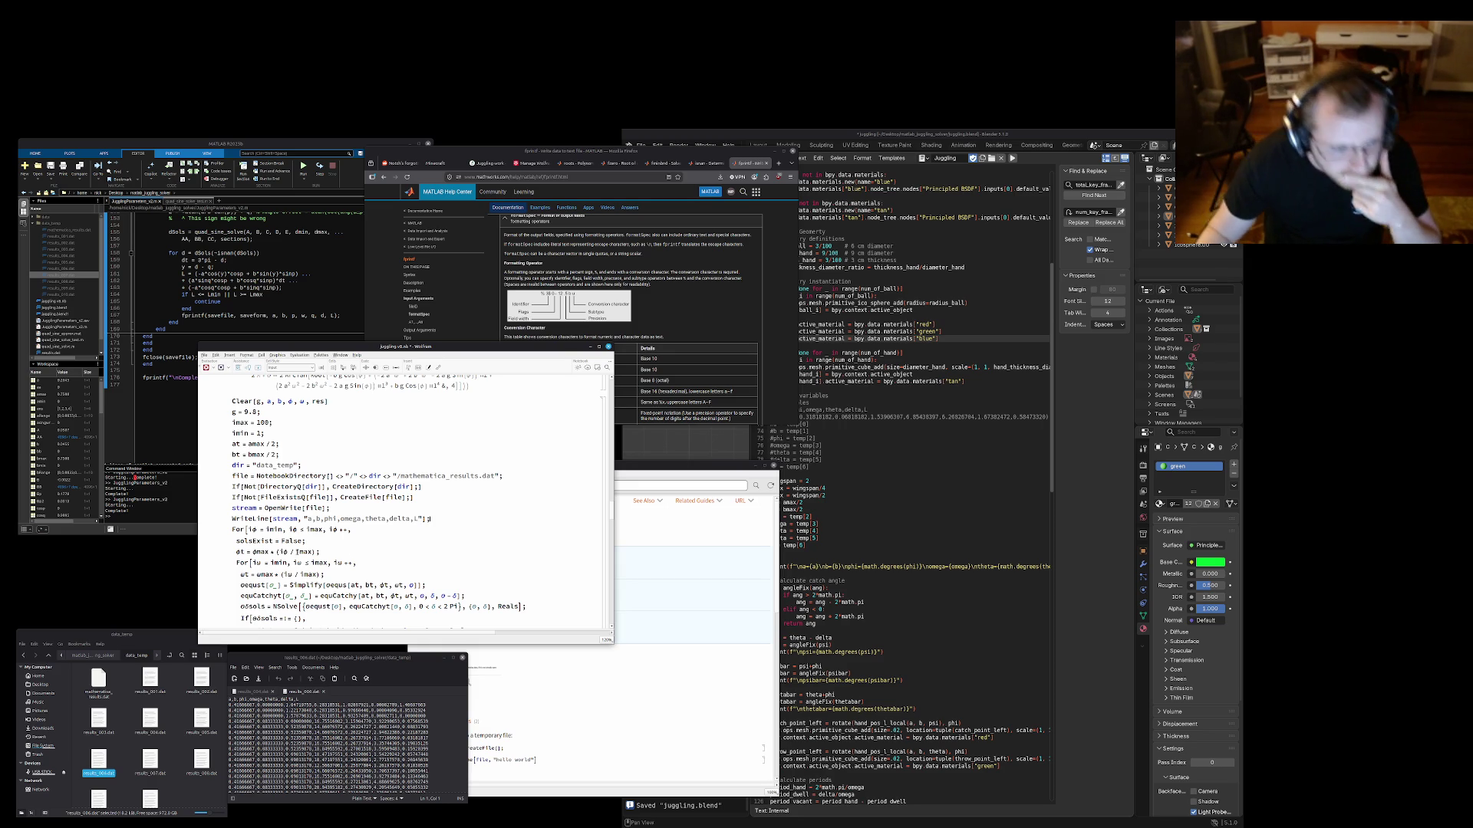
scroll(420, 500, down, 1)
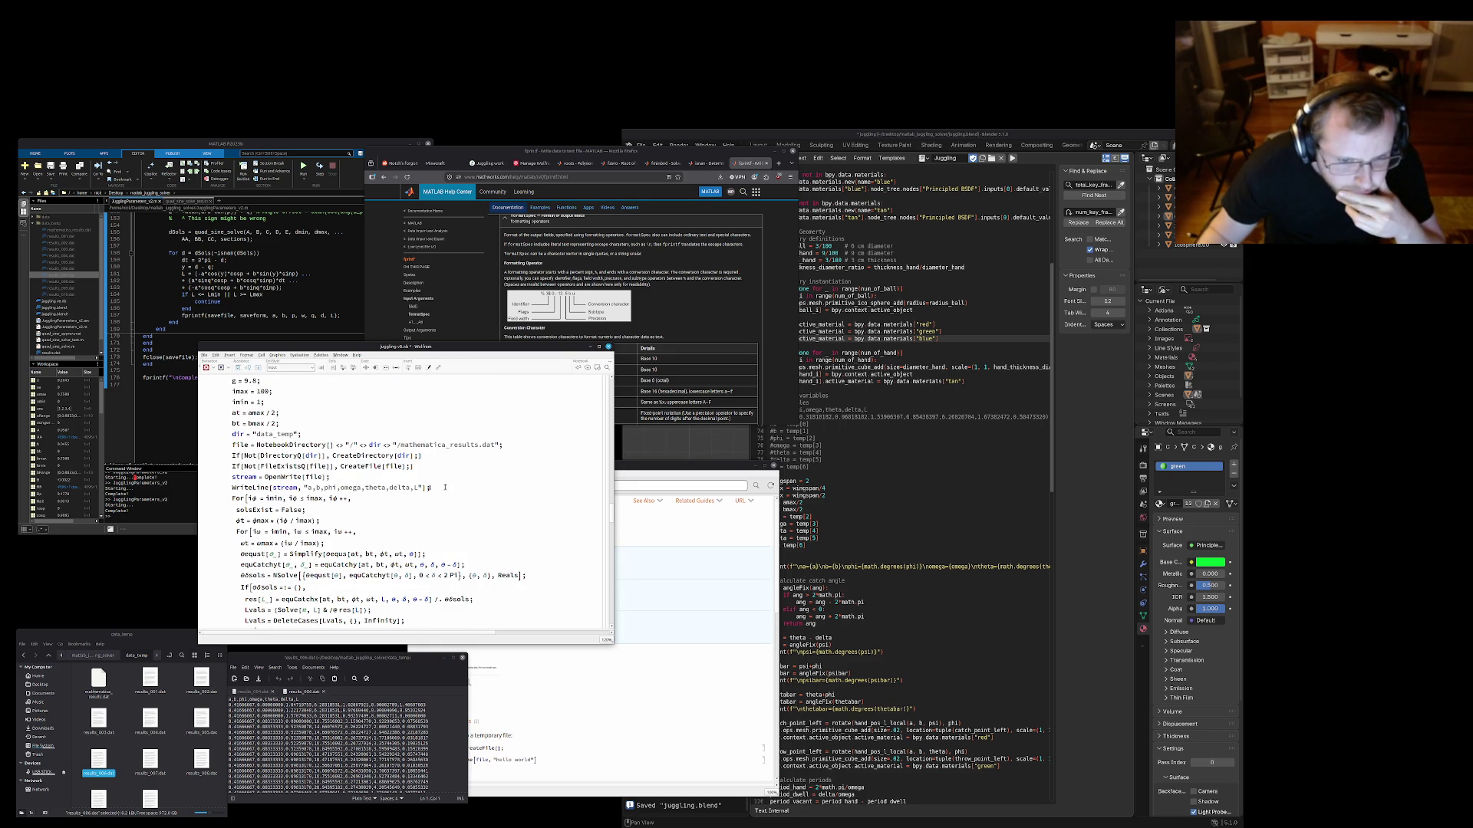
Review the OpenWrite and WriteLine lines by selecting them
drag(444, 489, 447, 472)
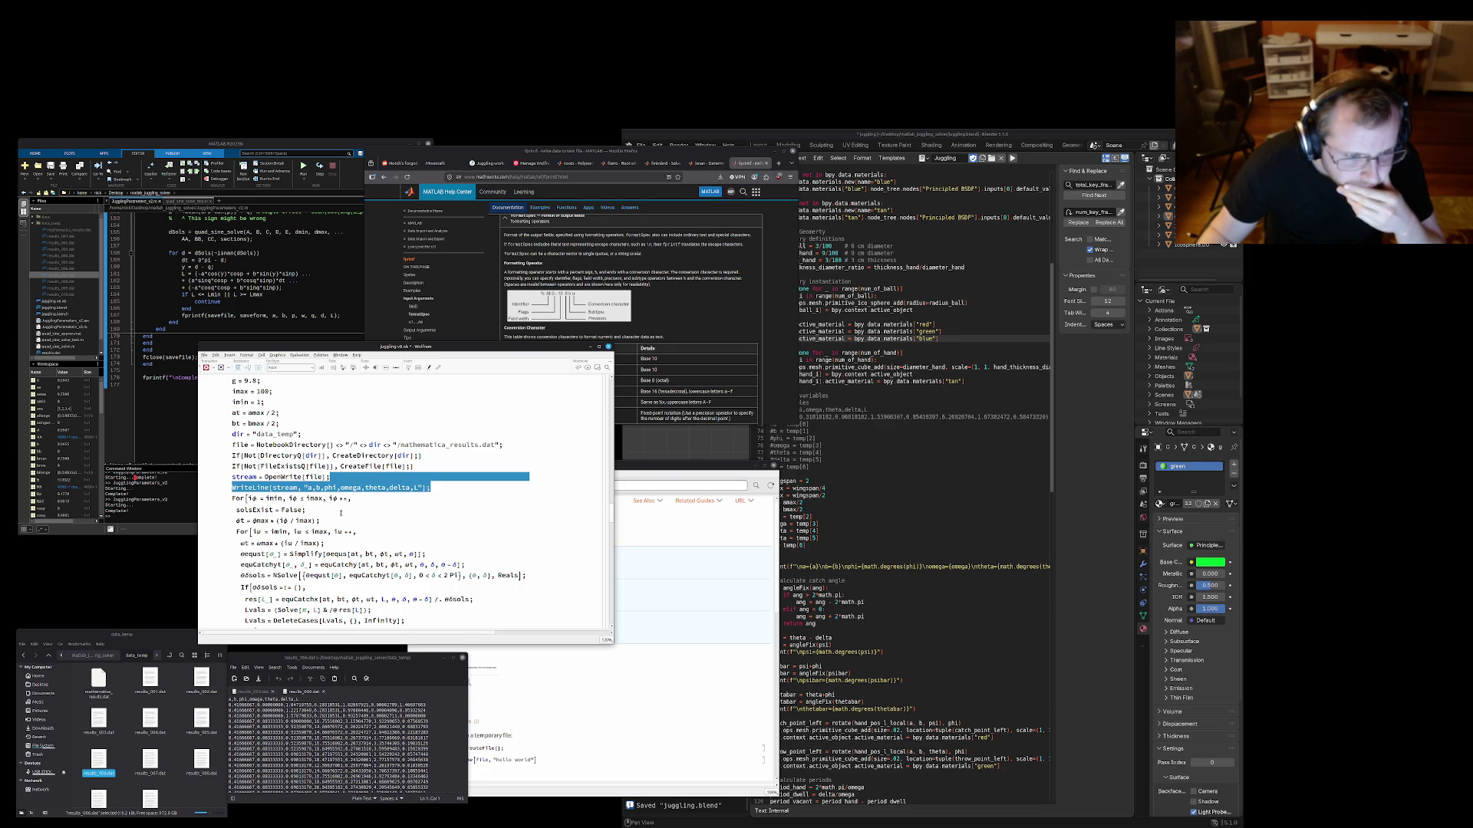
click(351, 506)
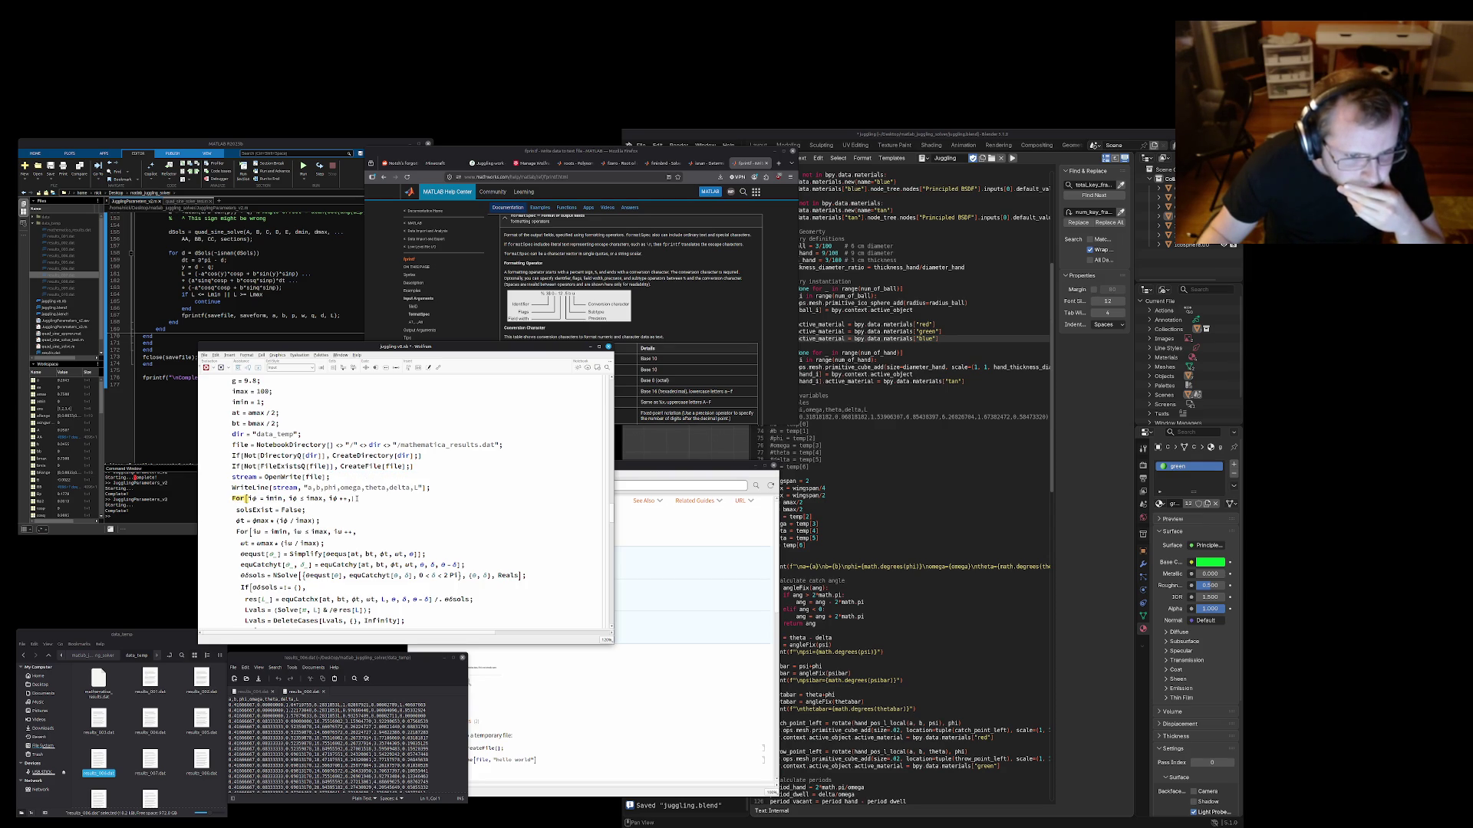
drag(231, 475, 434, 487)
key(ctrl+c)
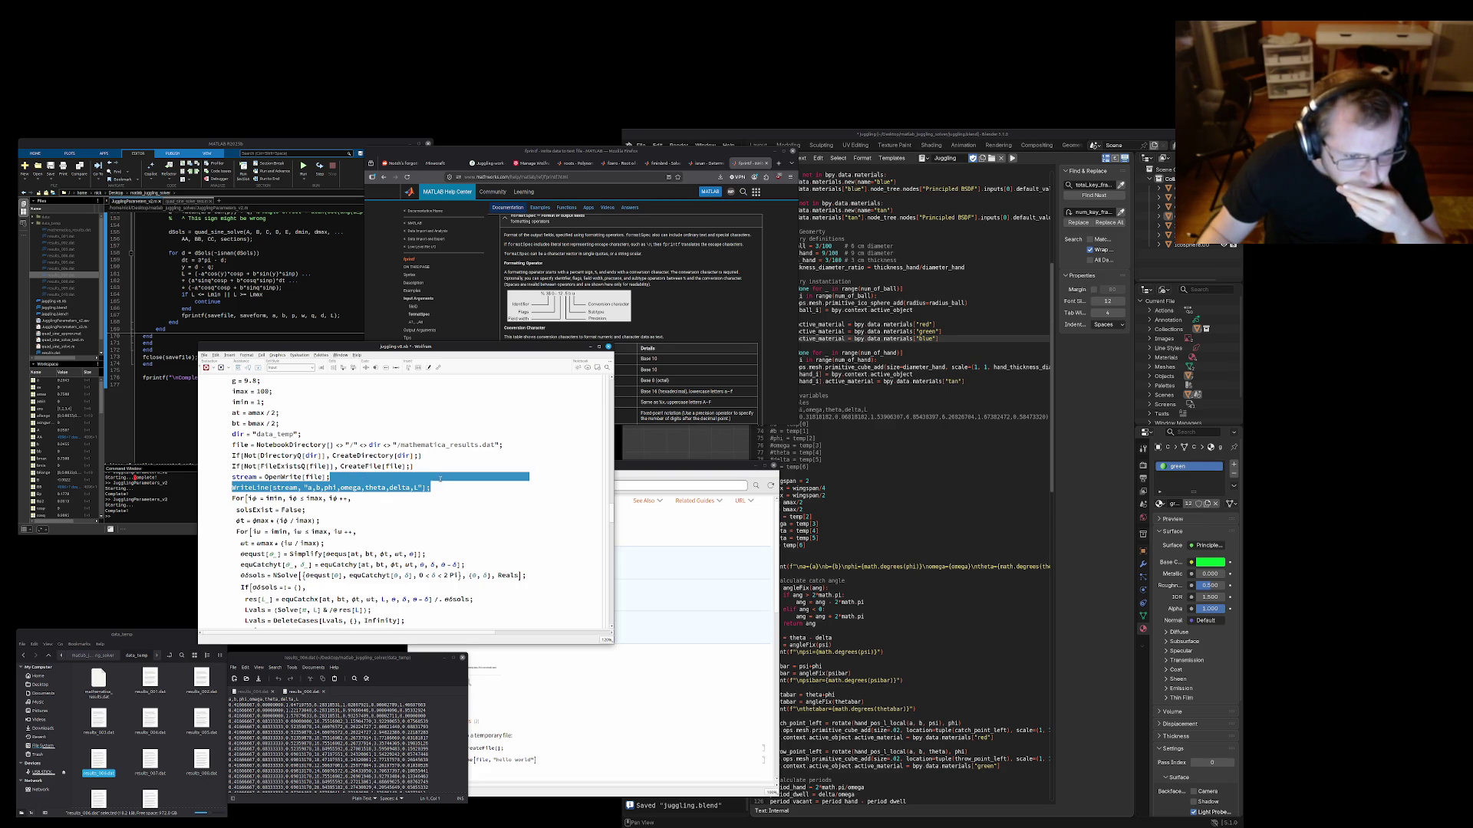
click(397, 517)
scroll(396, 516, down, 1)
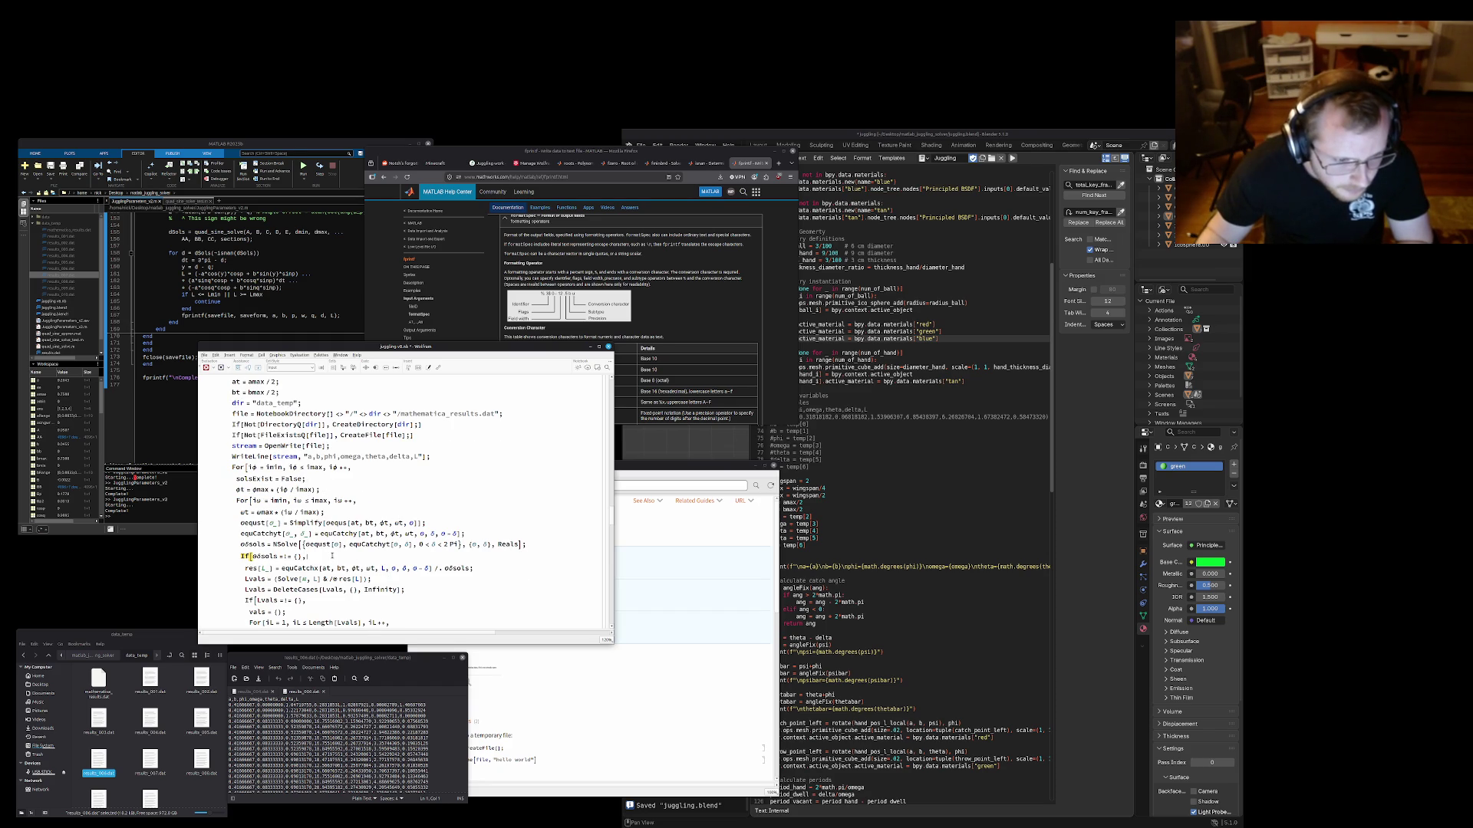
scroll(332, 555, down, 2)
scroll(332, 555, down, 2)
scroll(332, 556, down, 1)
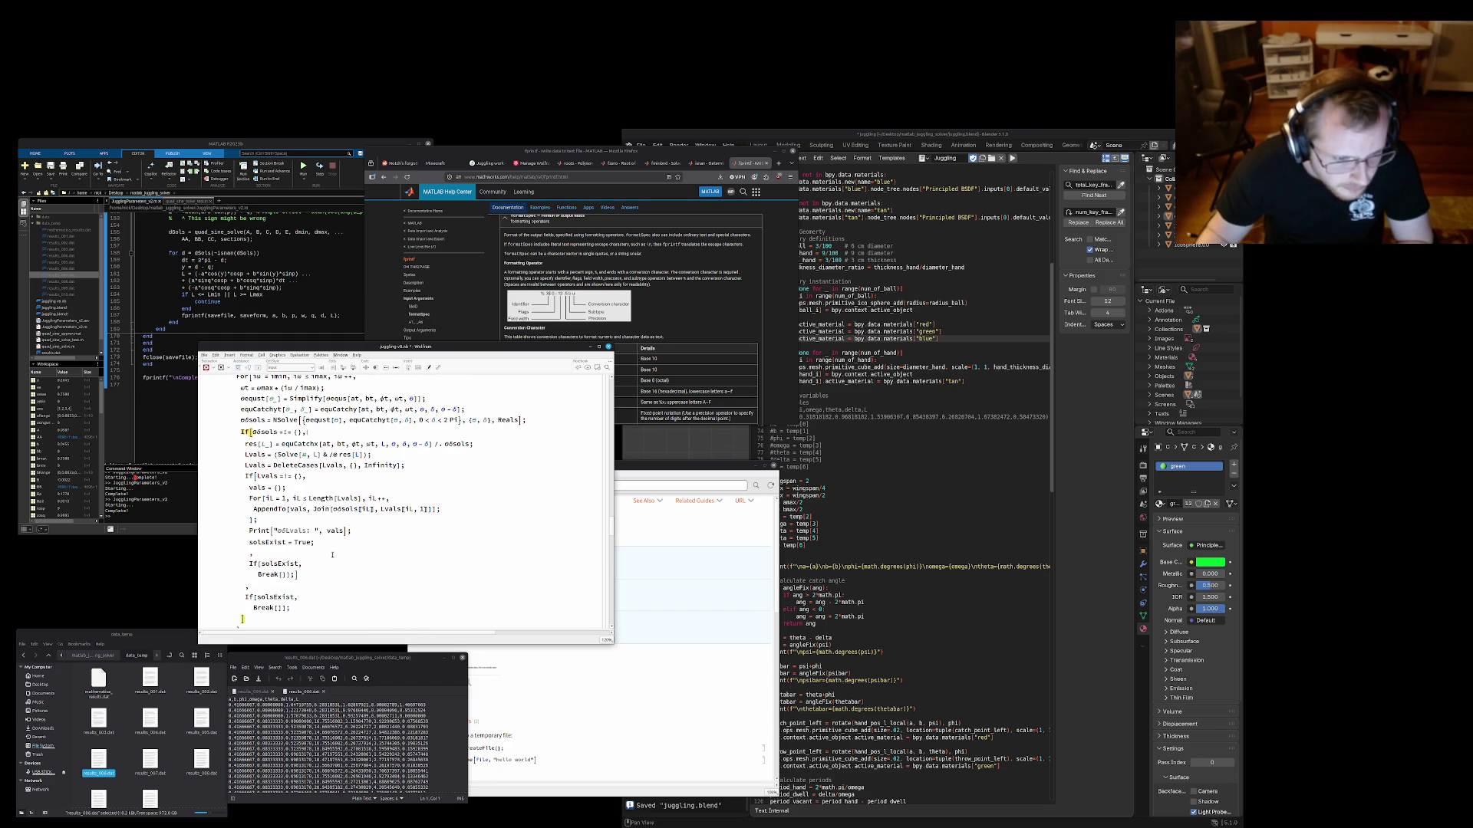
Paste WriteLine[stream, "a,b,phi,omega,theta,delta,L"] below the Print["mdLvals: ", vals] line
click(293, 508)
scroll(270, 531, up, 1)
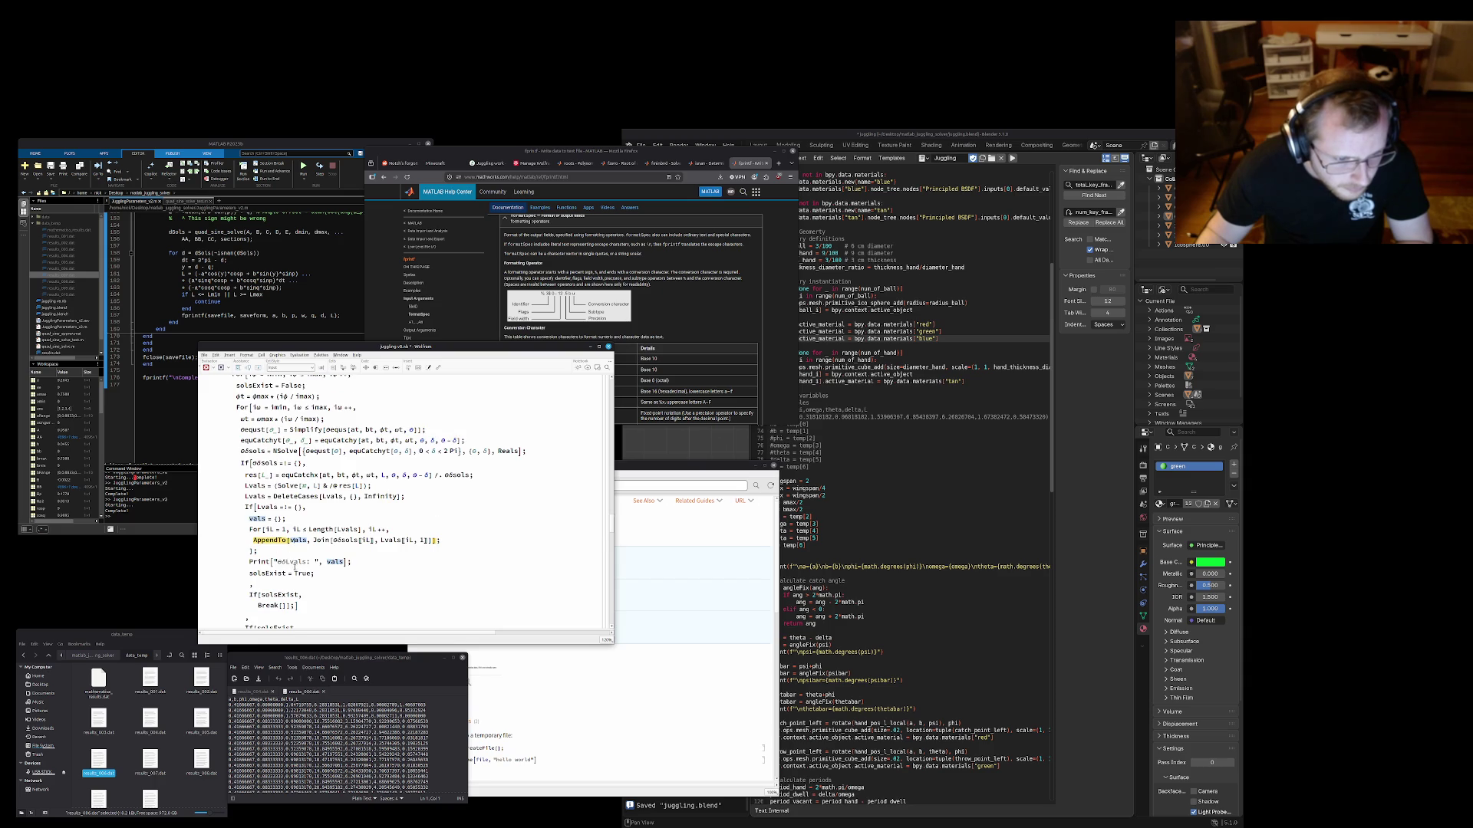
key(Down)
key(Down)
key(Down)
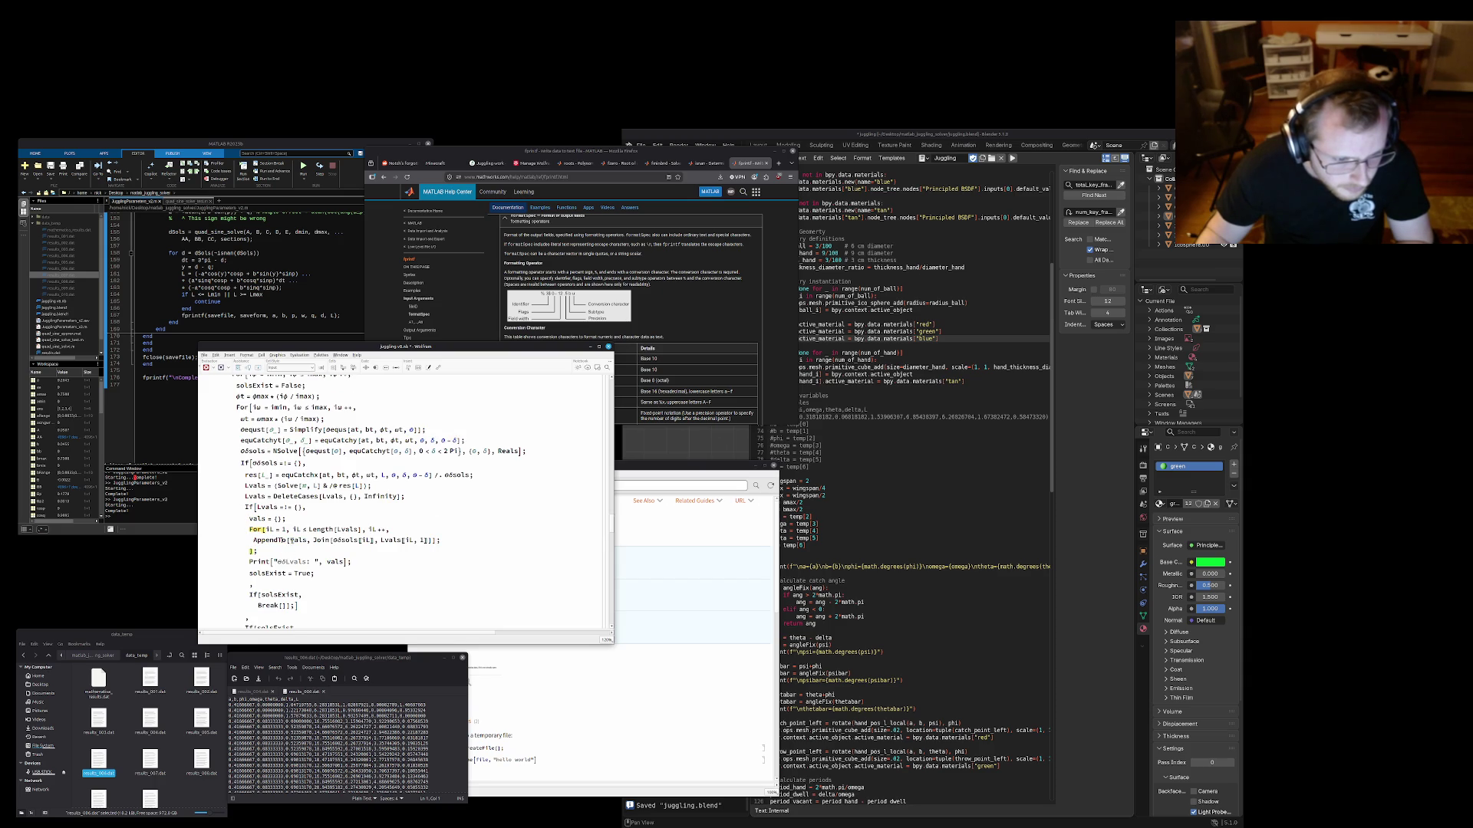
click(293, 540)
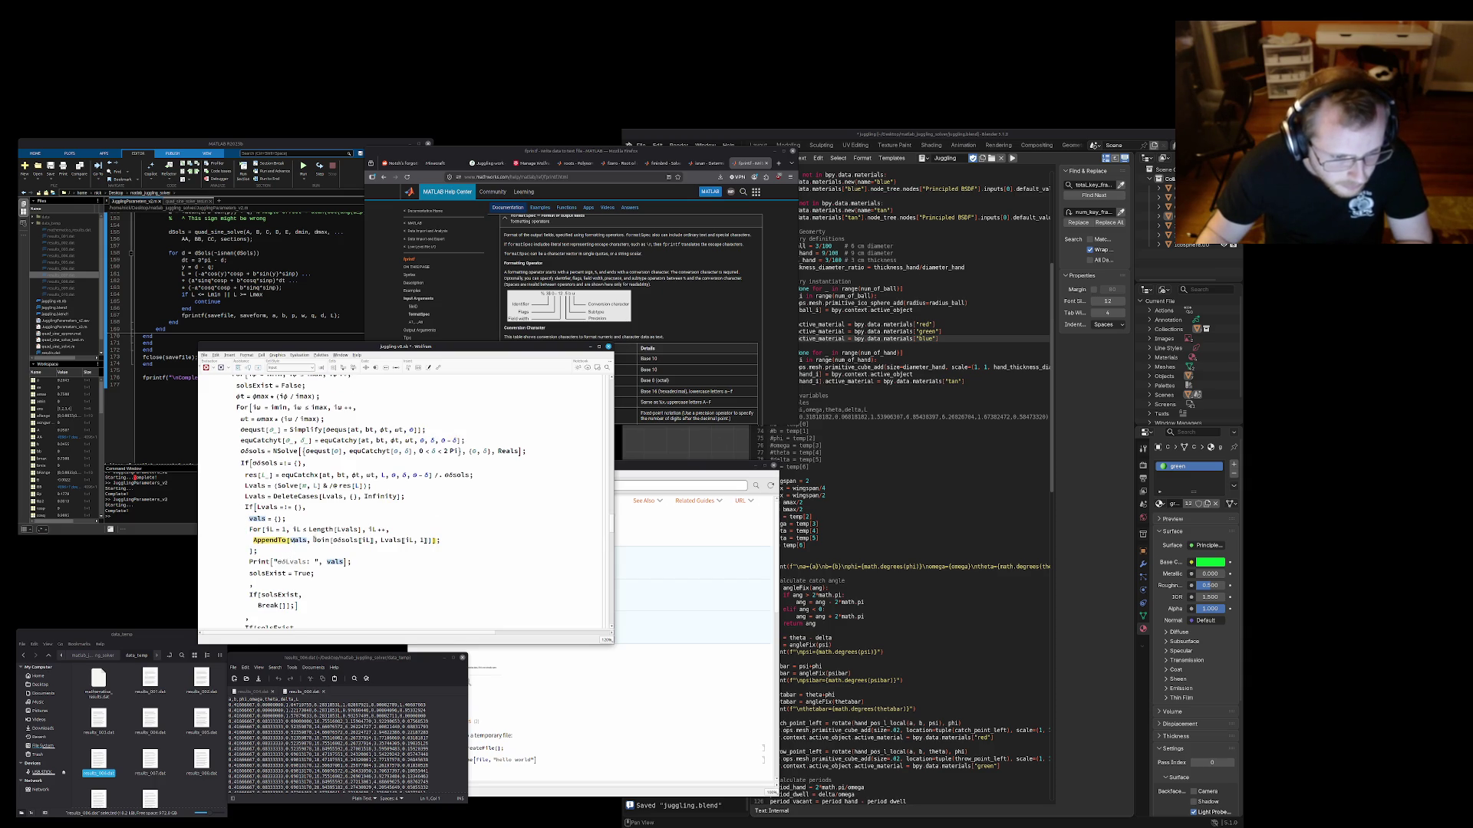
key(Down)
key(Down)
key(Down)
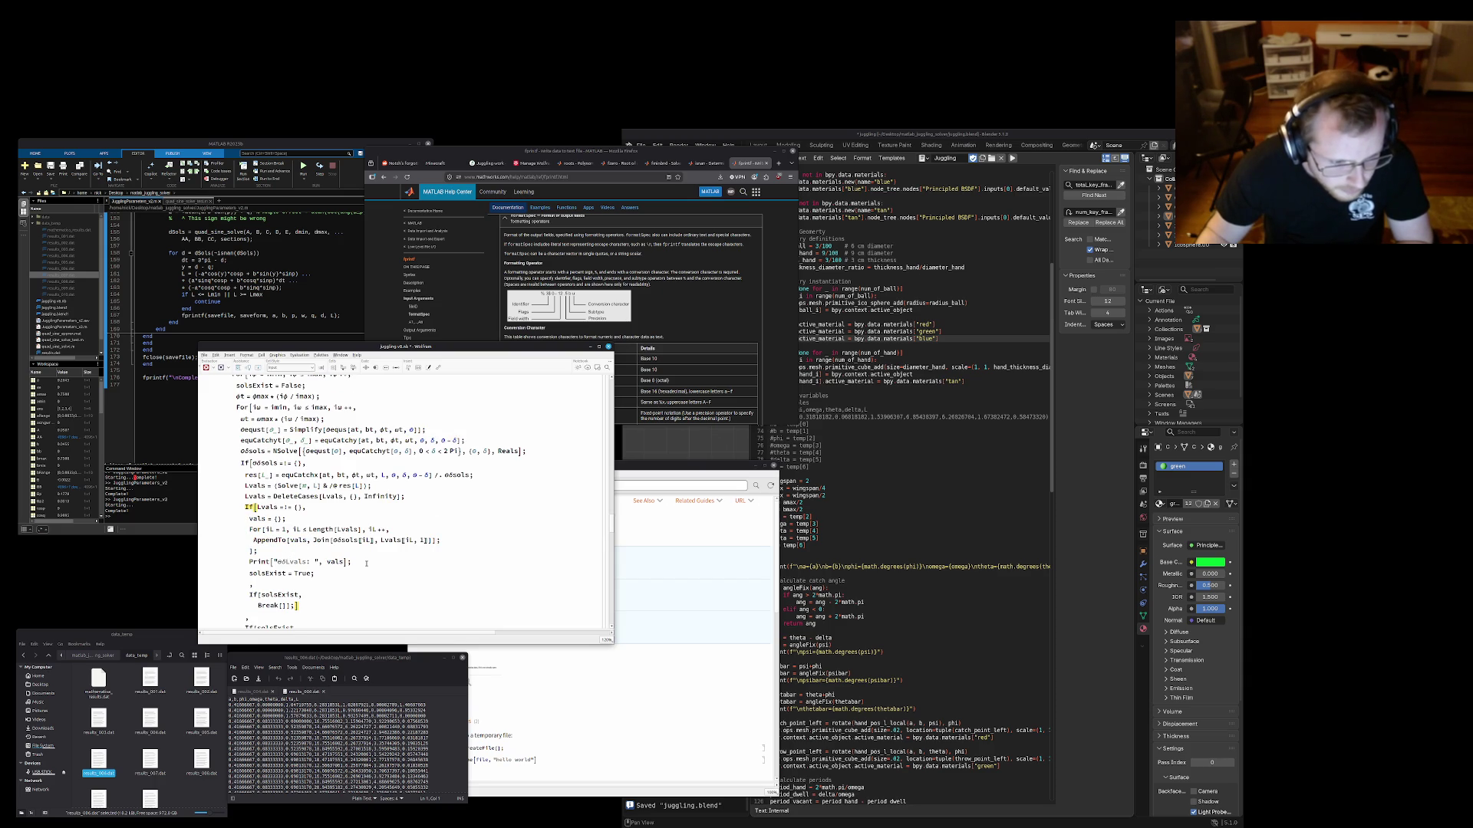
key(Return)
key(ctrl+v)
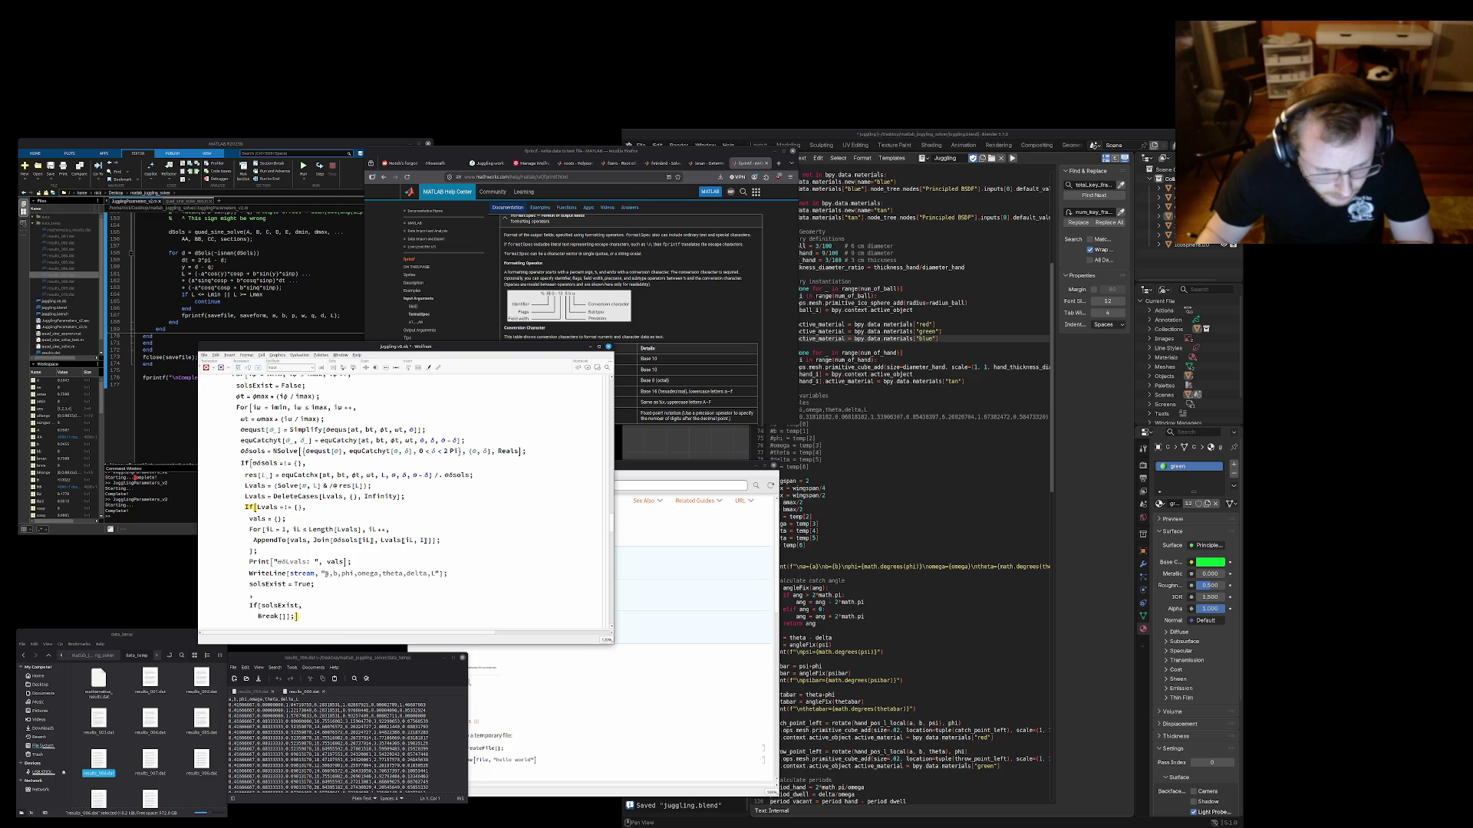
Empty the WriteLine string, add a String line above it, and look up String's reference page
double_click(325, 574)
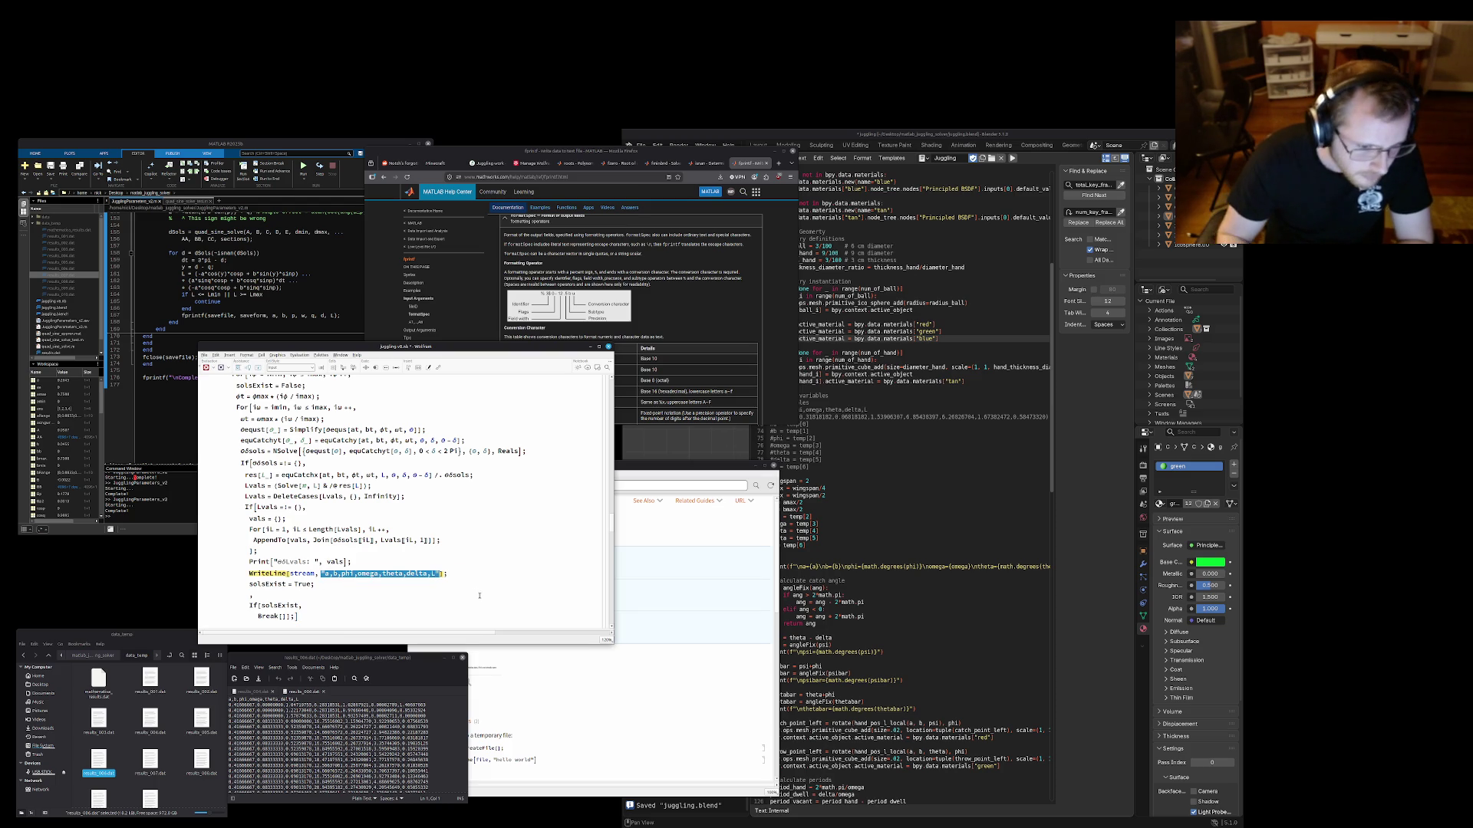
key(BackSpace)
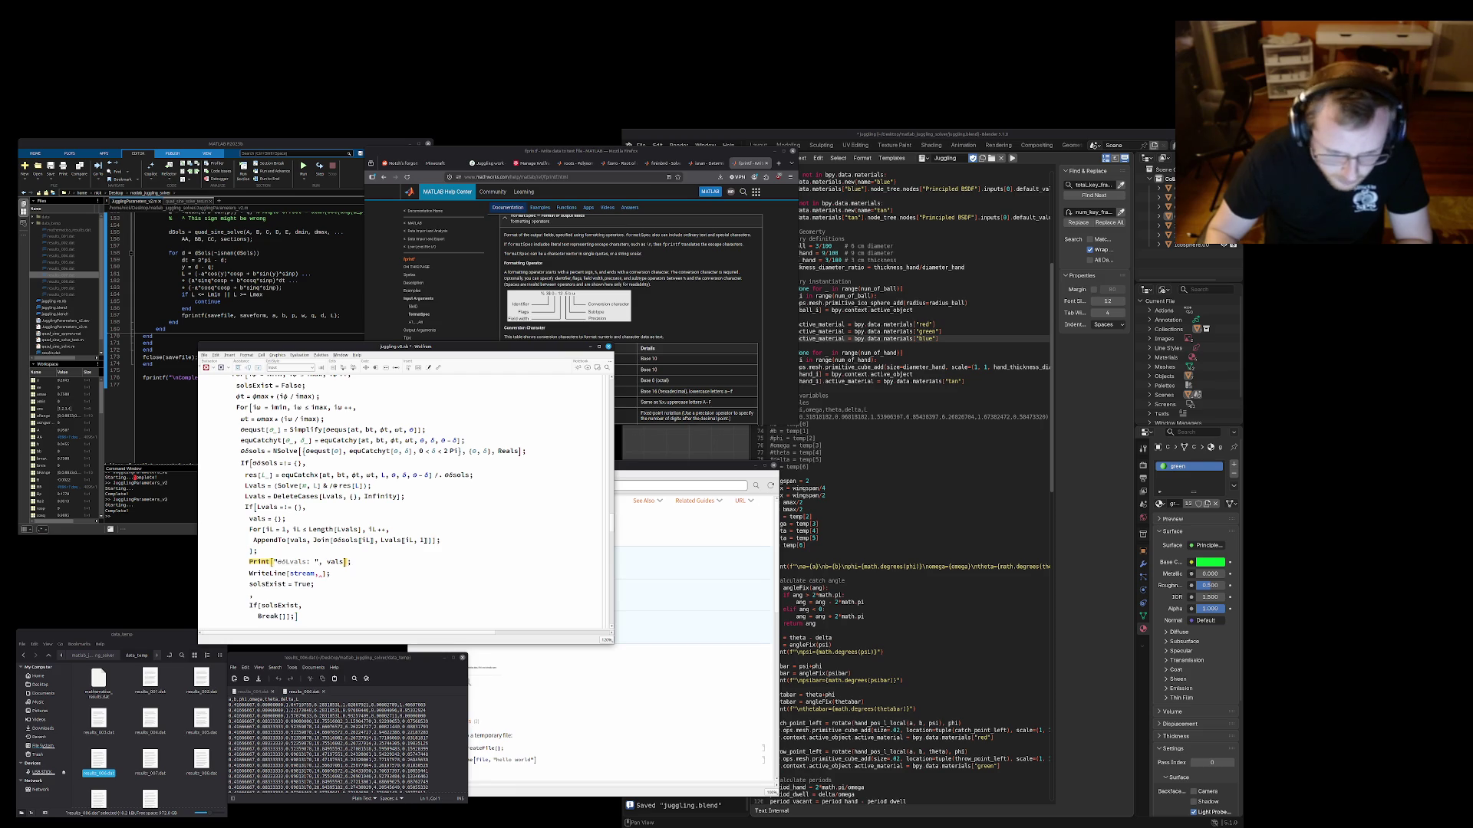
key(Return)
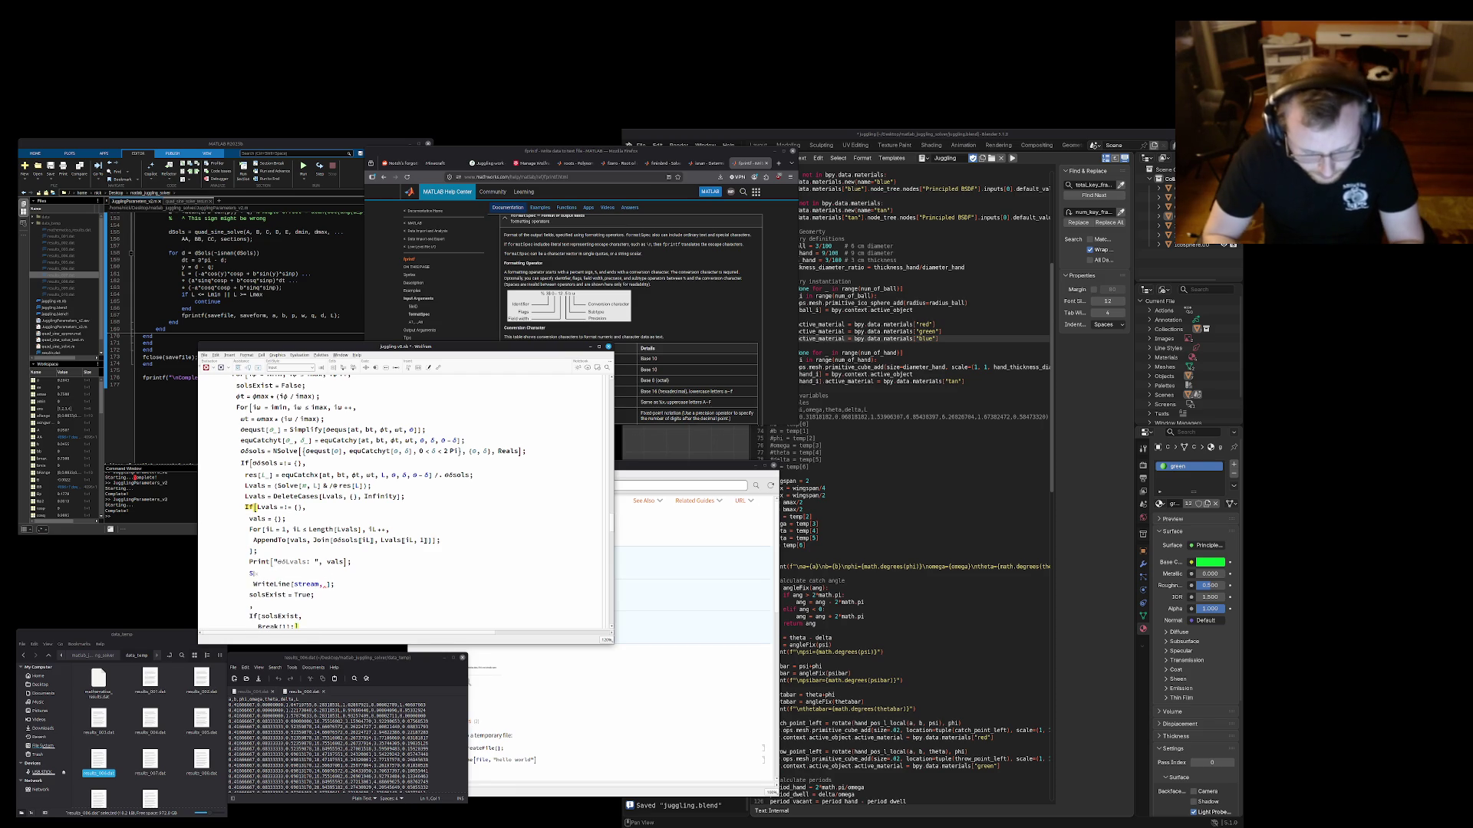
text(Str)
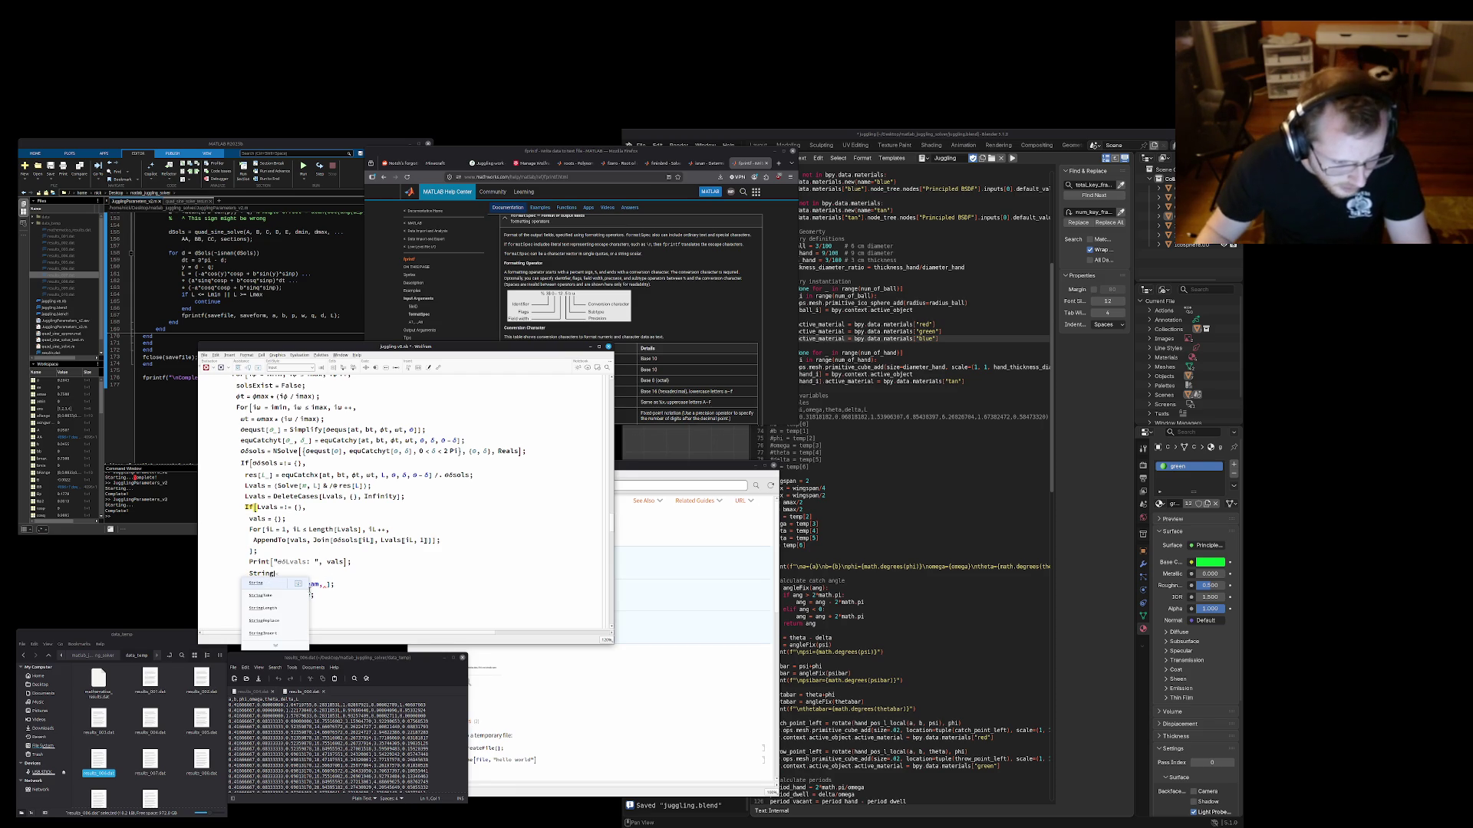
text(ing)
key(F1)
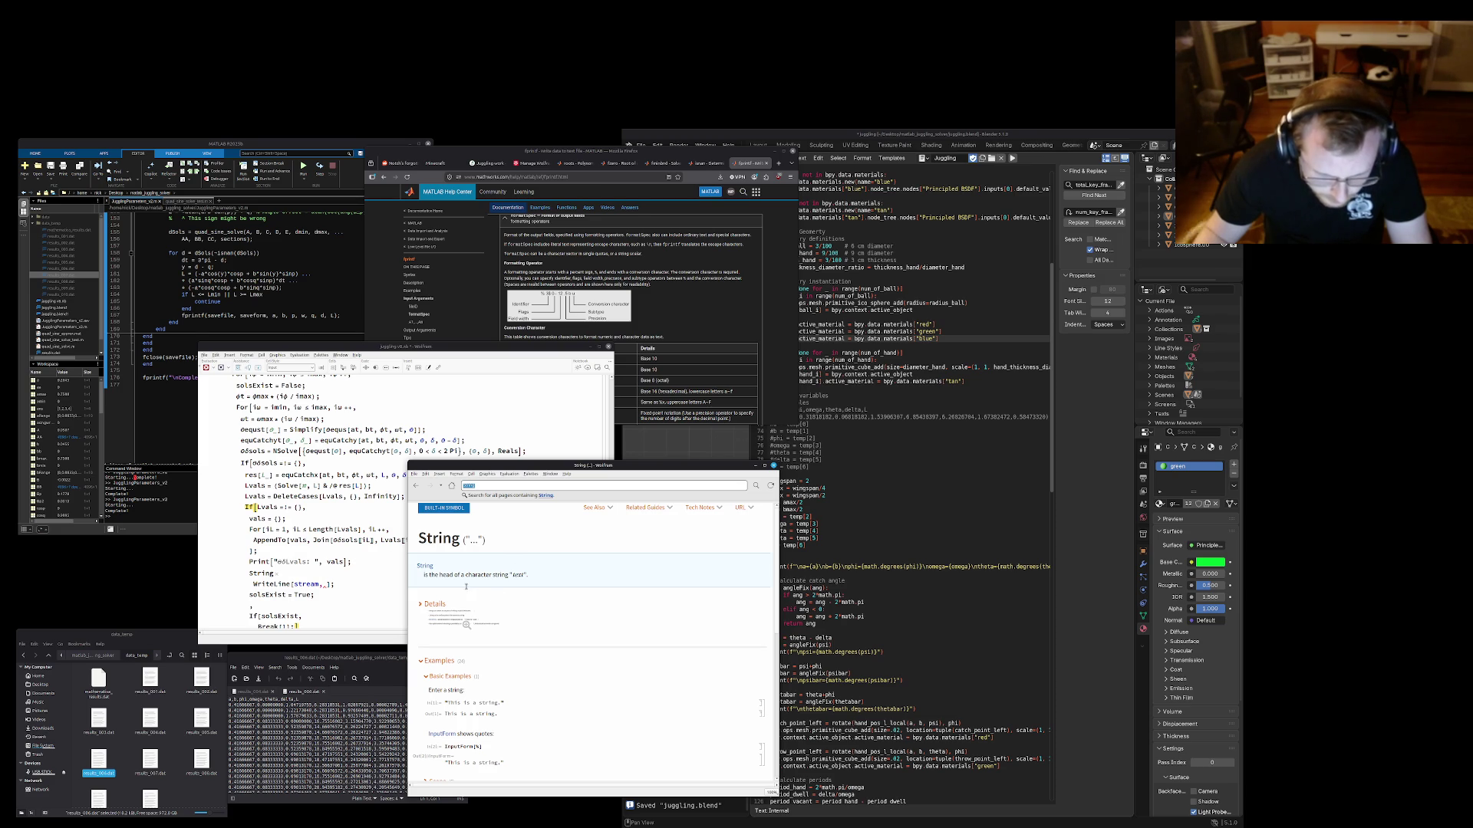
Complete the line to ToString[at, bt] and evaluate the loop cell
click(341, 583)
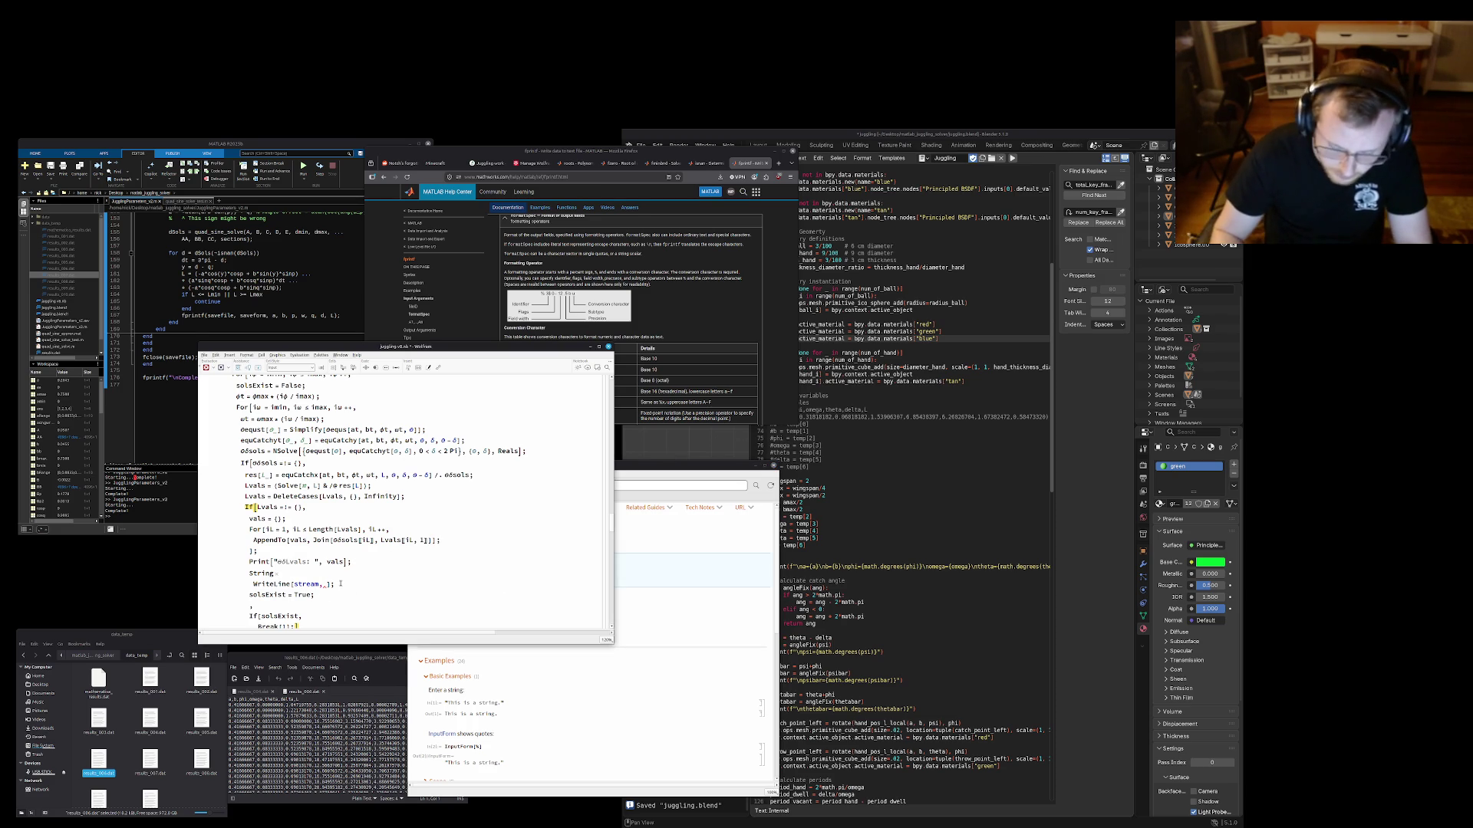
text(To)
key(Escape)
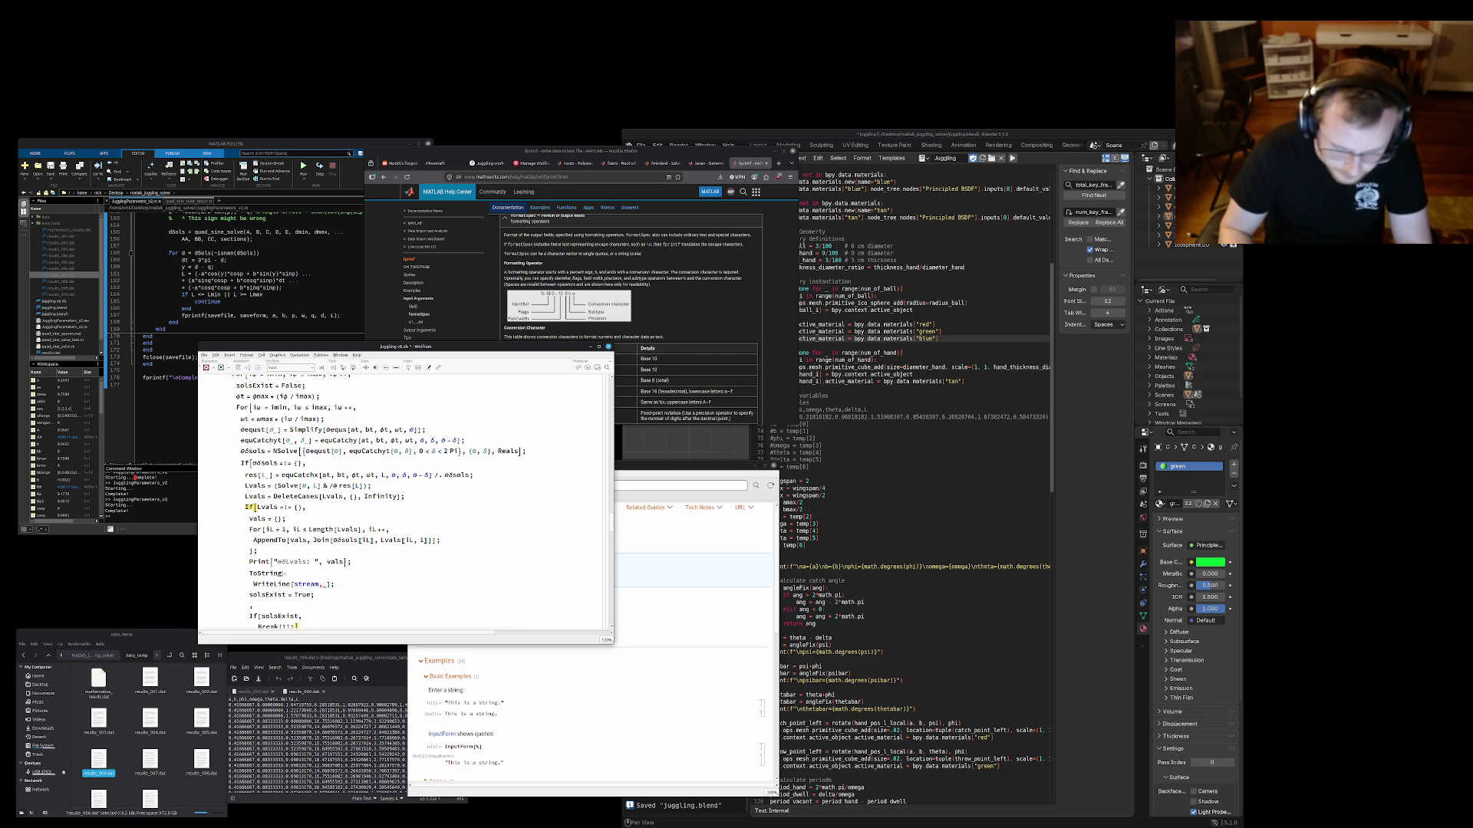
text([)
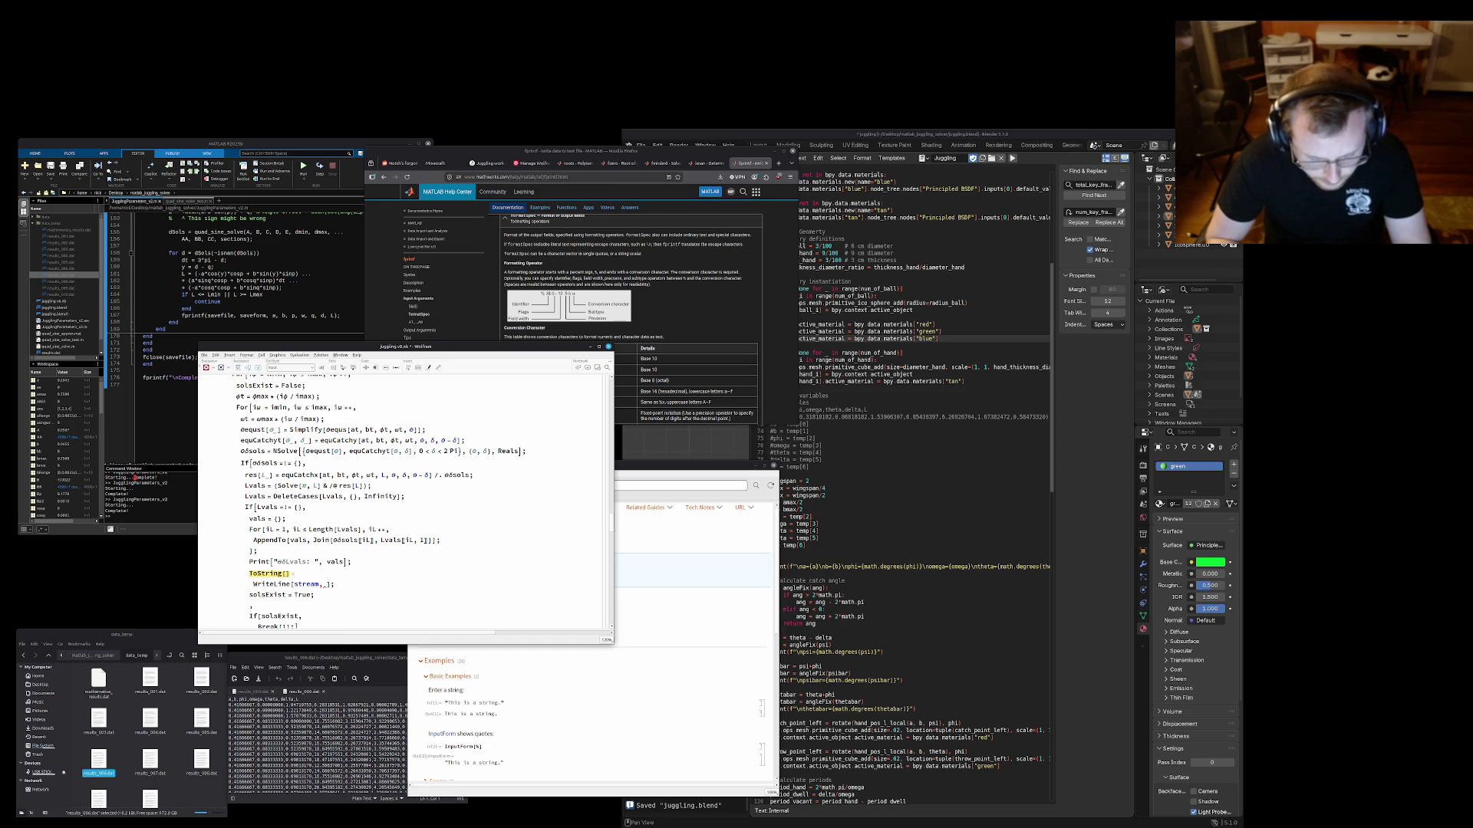
text(dt, d)
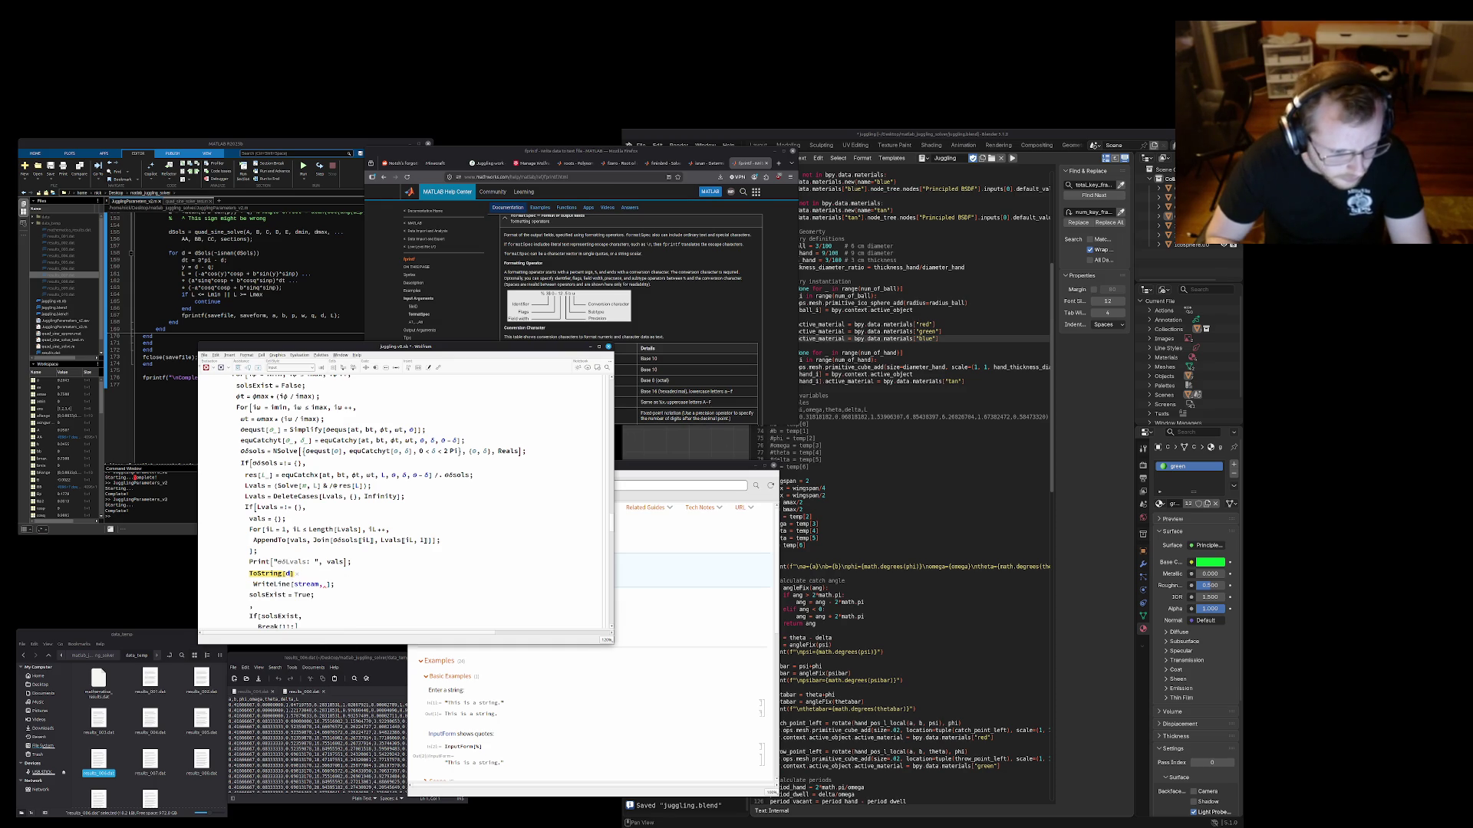
key(BackSpace)
key(BackSpace)
key(BackSpace)
text(at, bt,)
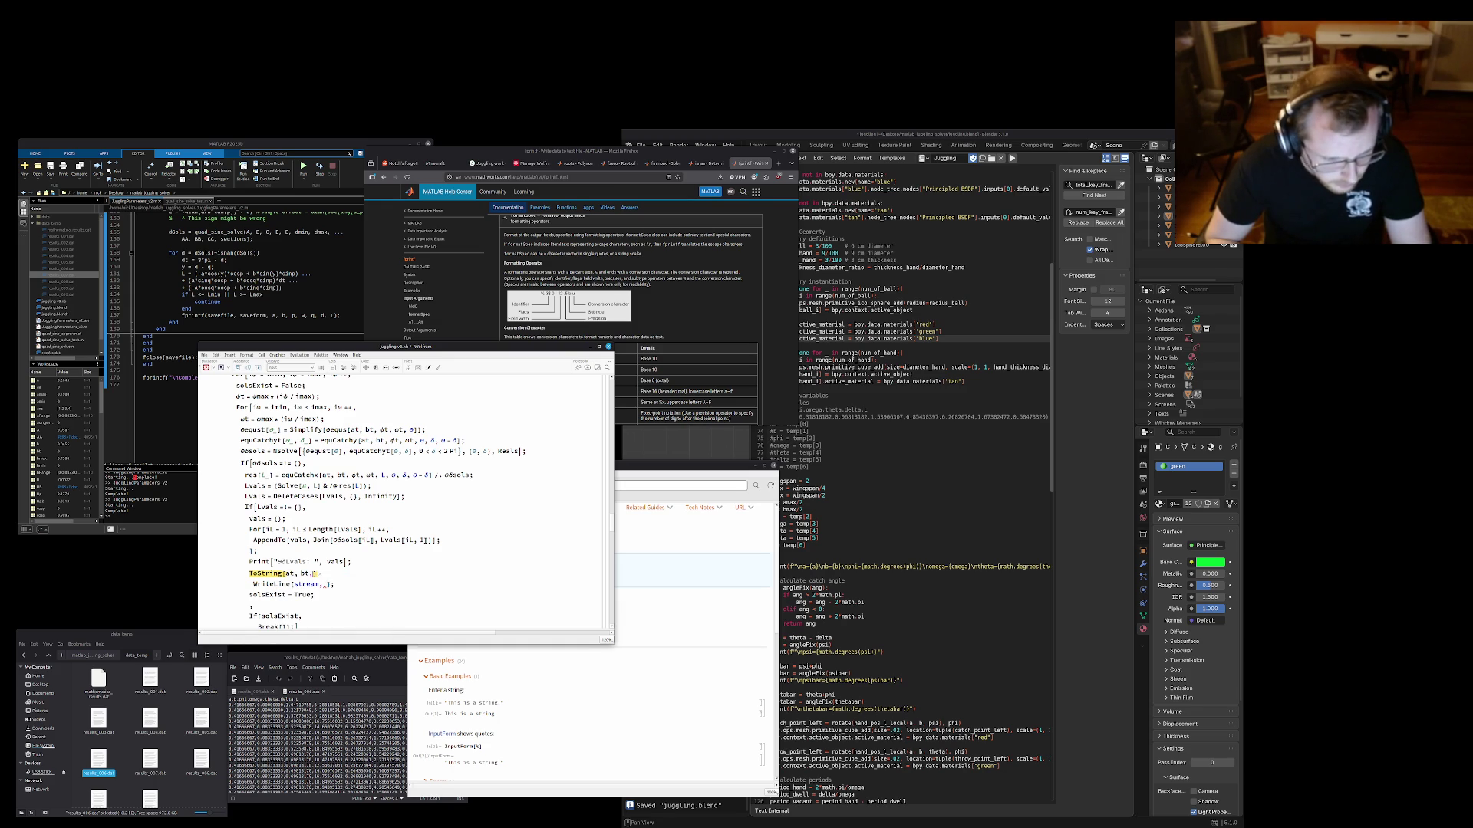
scroll(342, 572, up, 3)
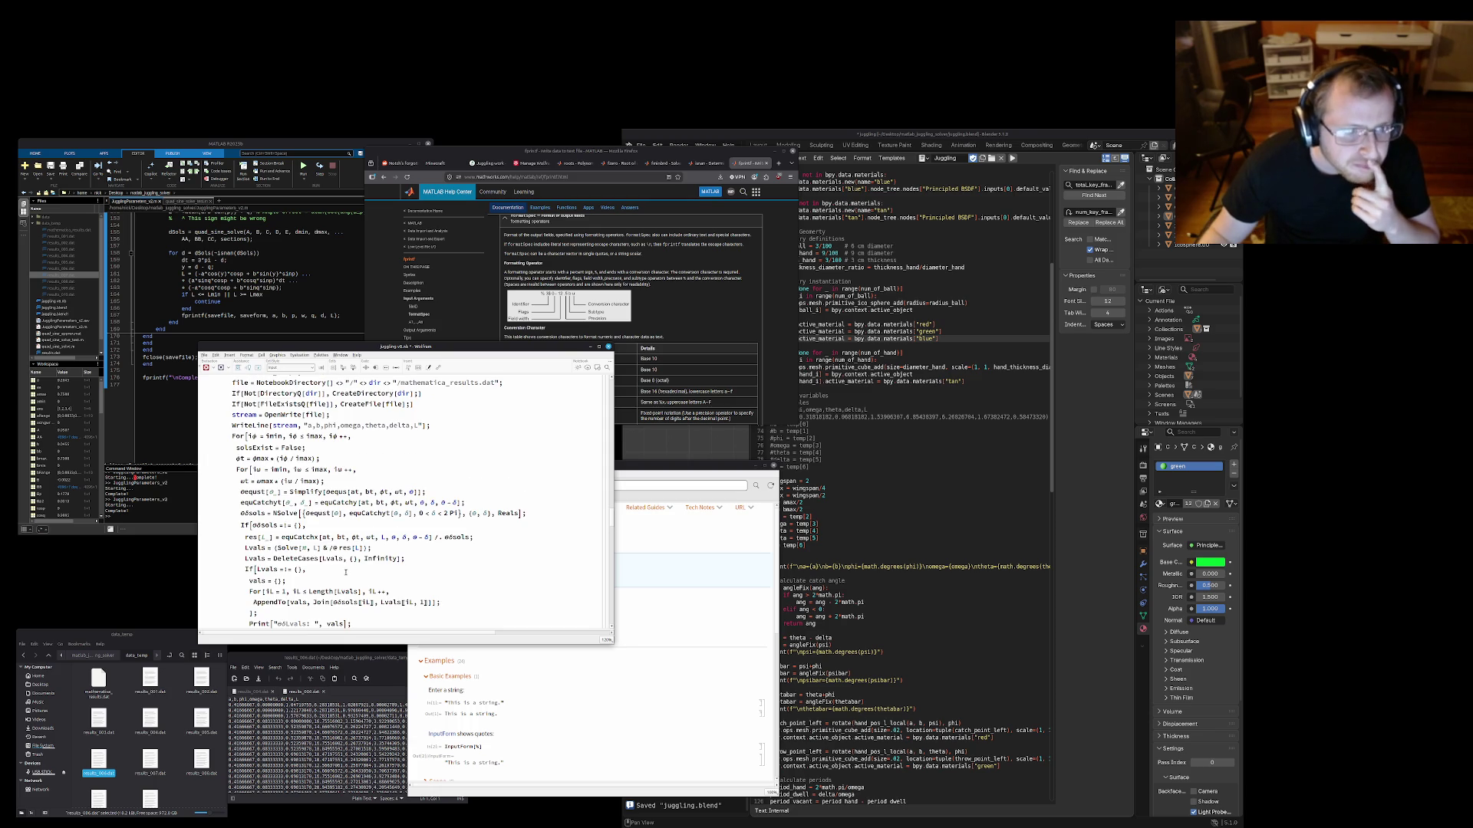
scroll(342, 572, down, 3)
scroll(345, 572, down, 3)
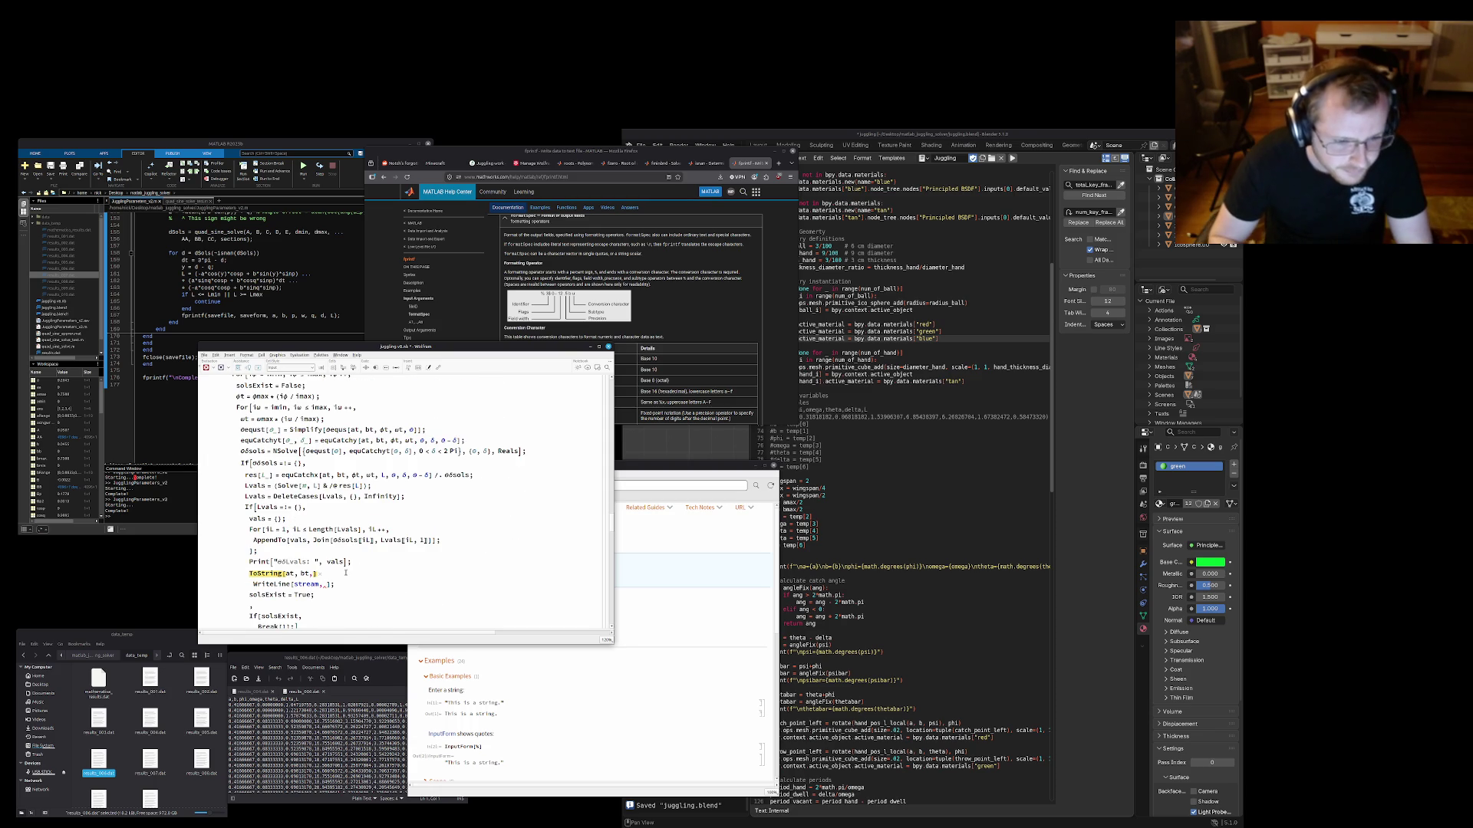
text(bt)
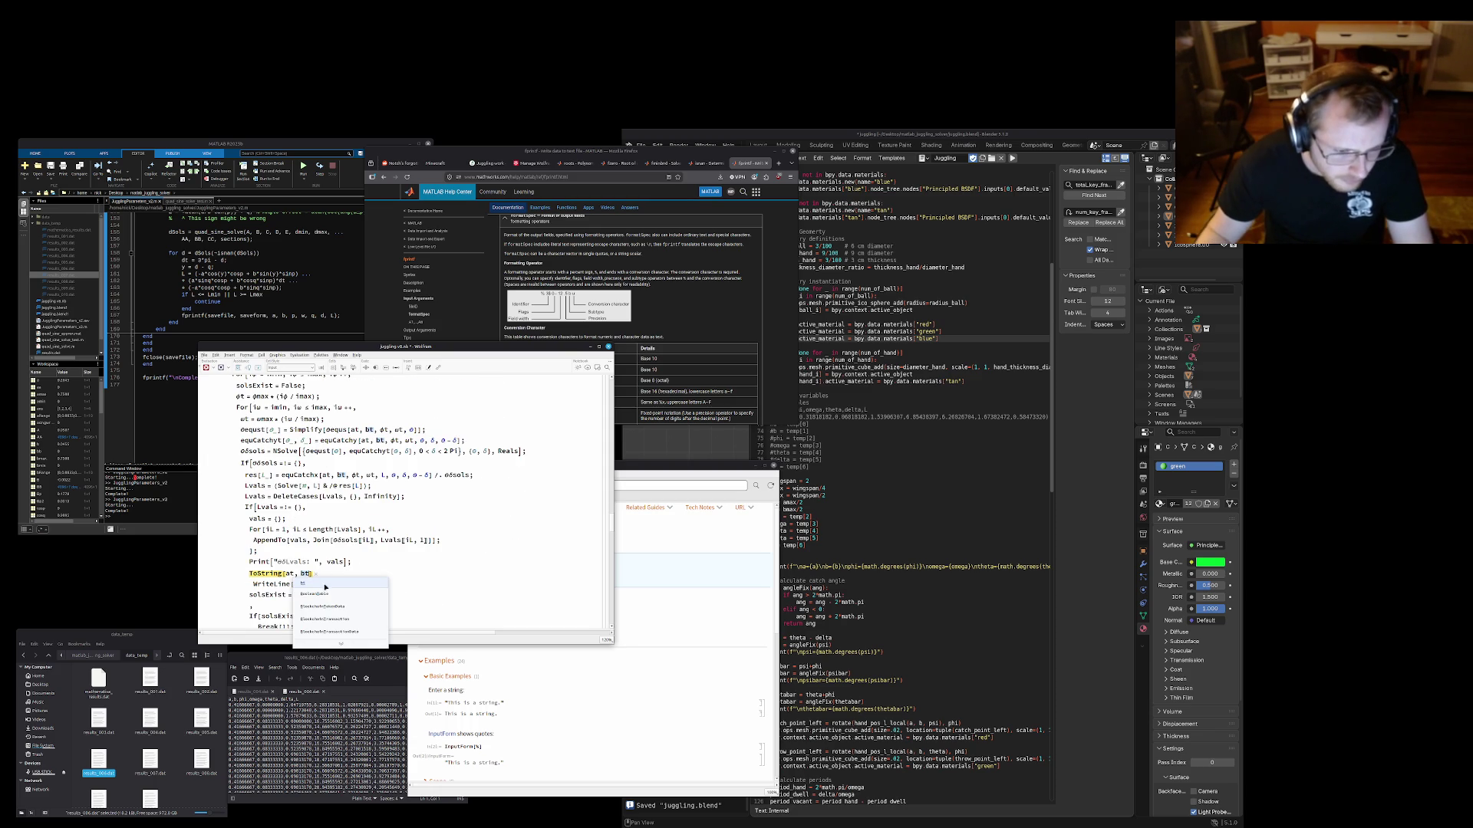
text(])
key(shift+Home)
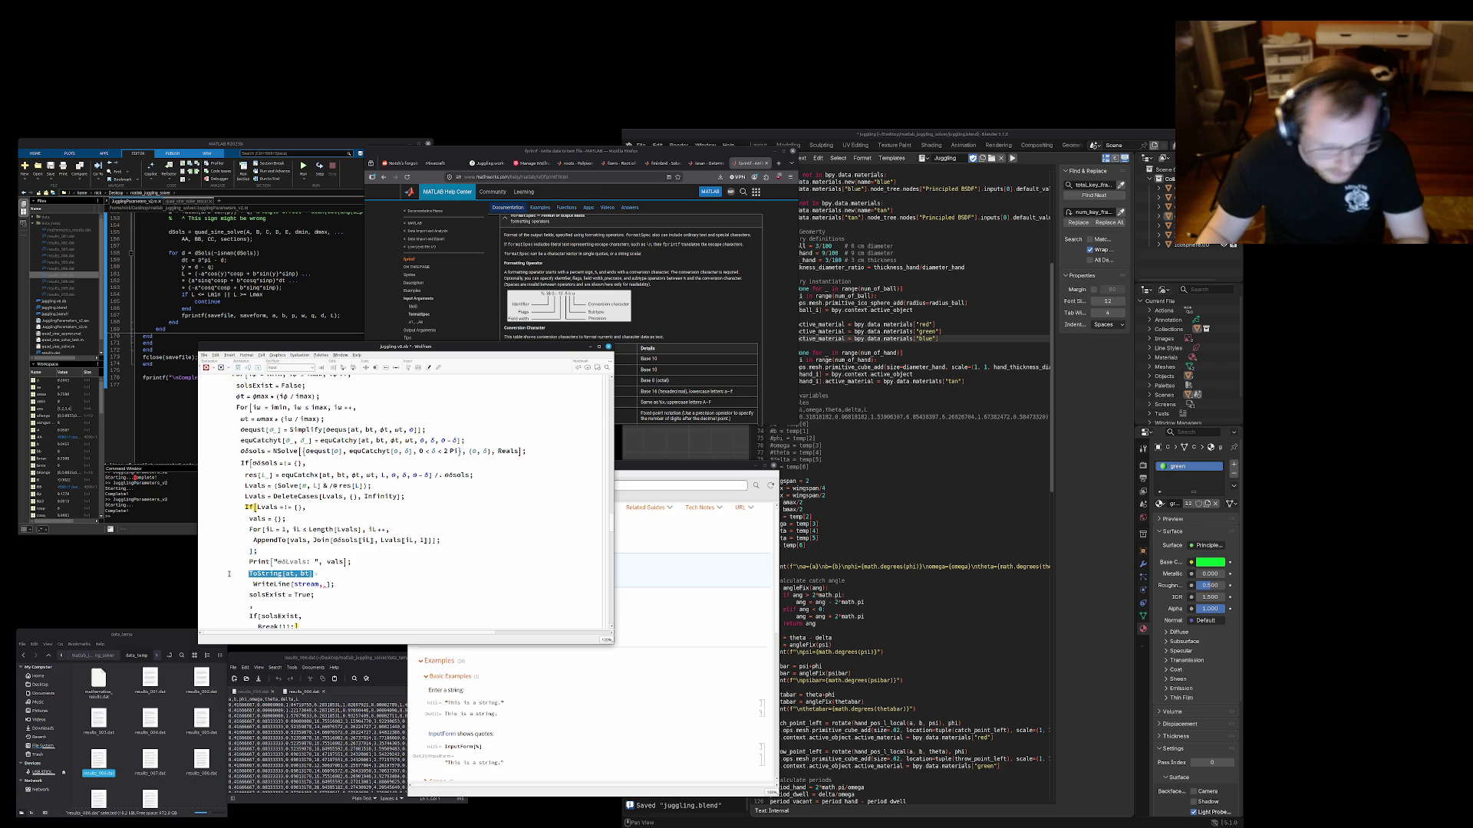
key(shift+Return)
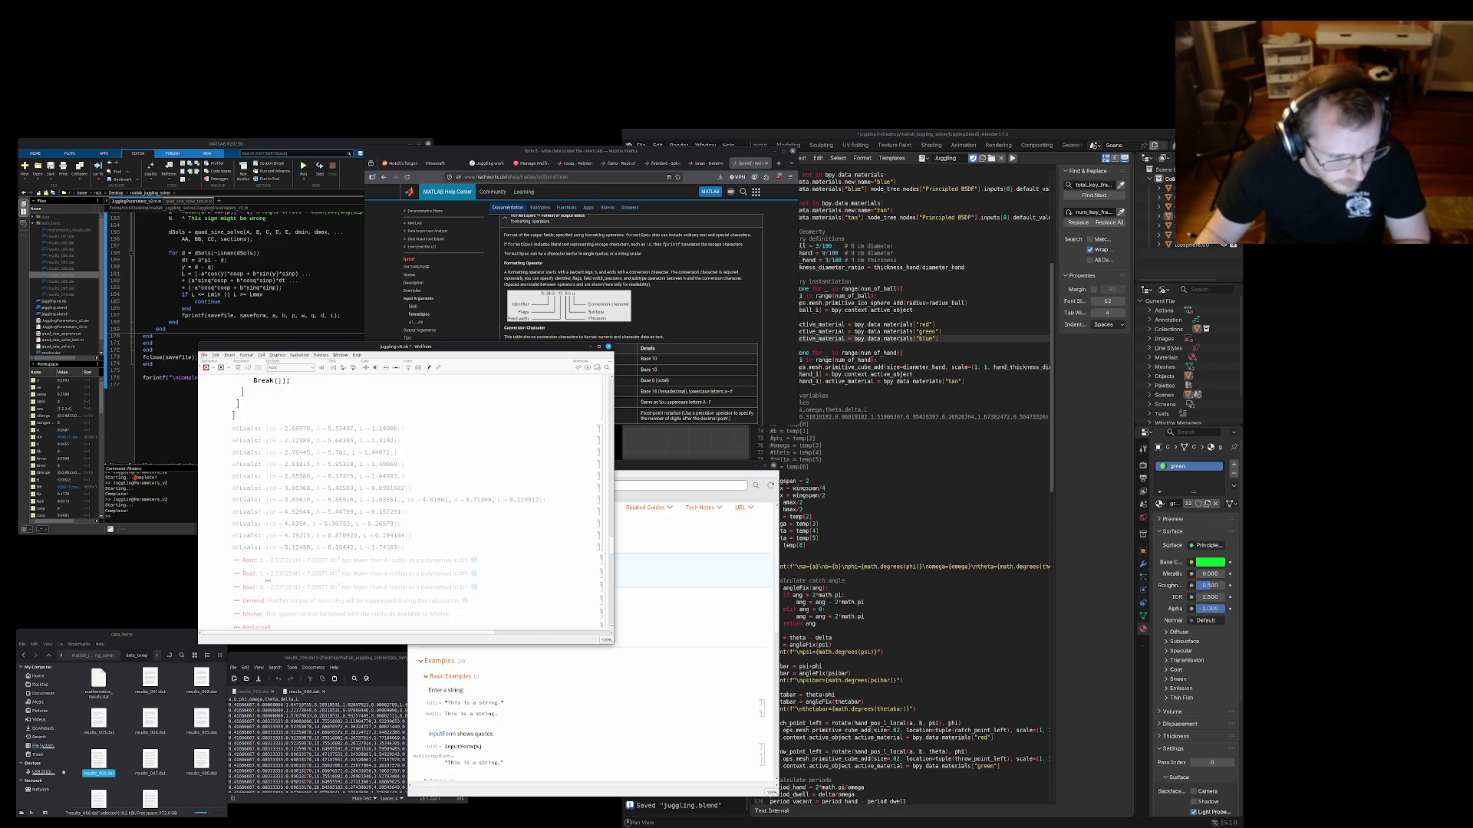
scroll(266, 581, down, 5)
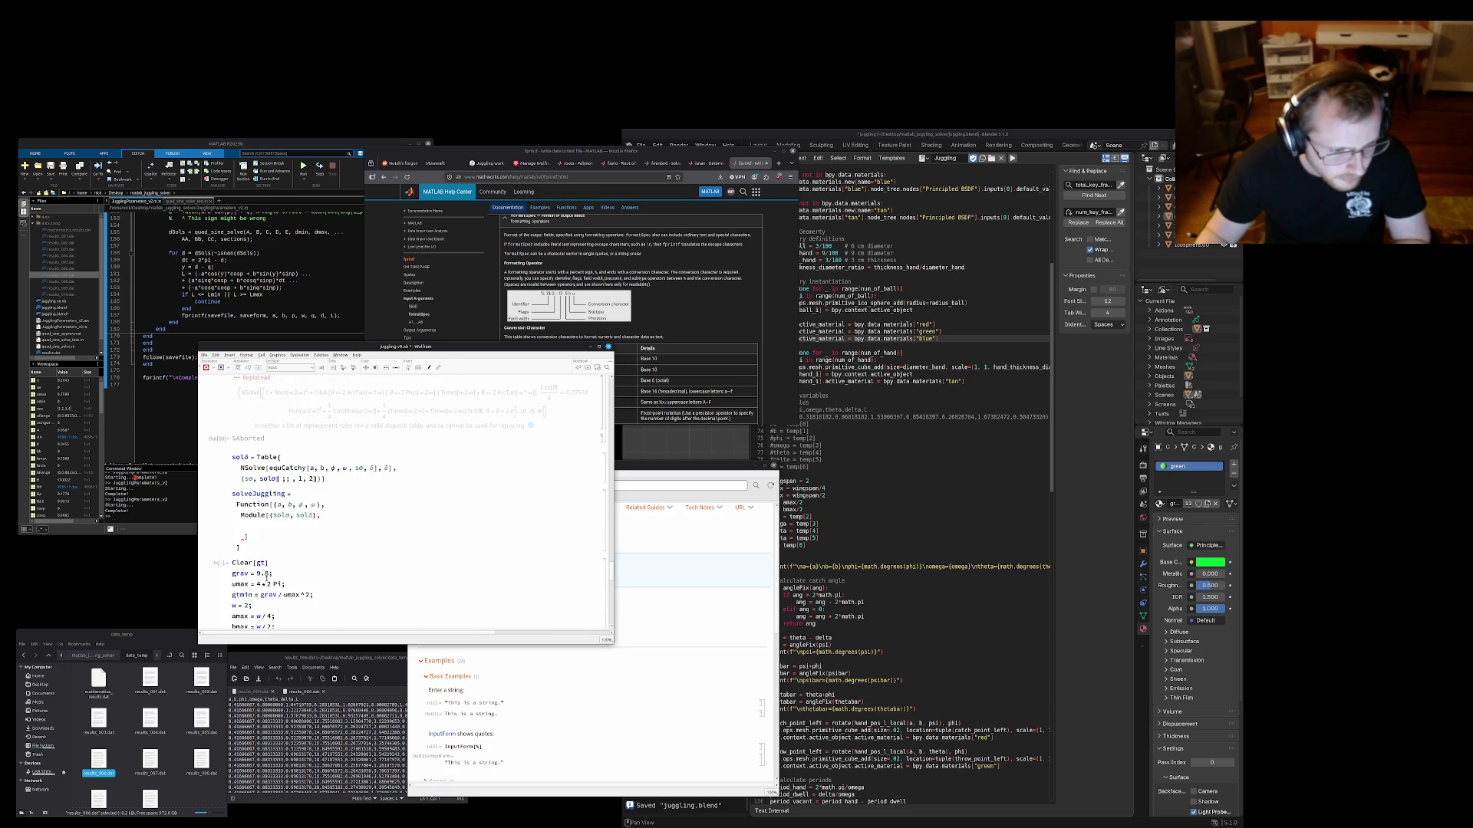
scroll(263, 480, up, 3)
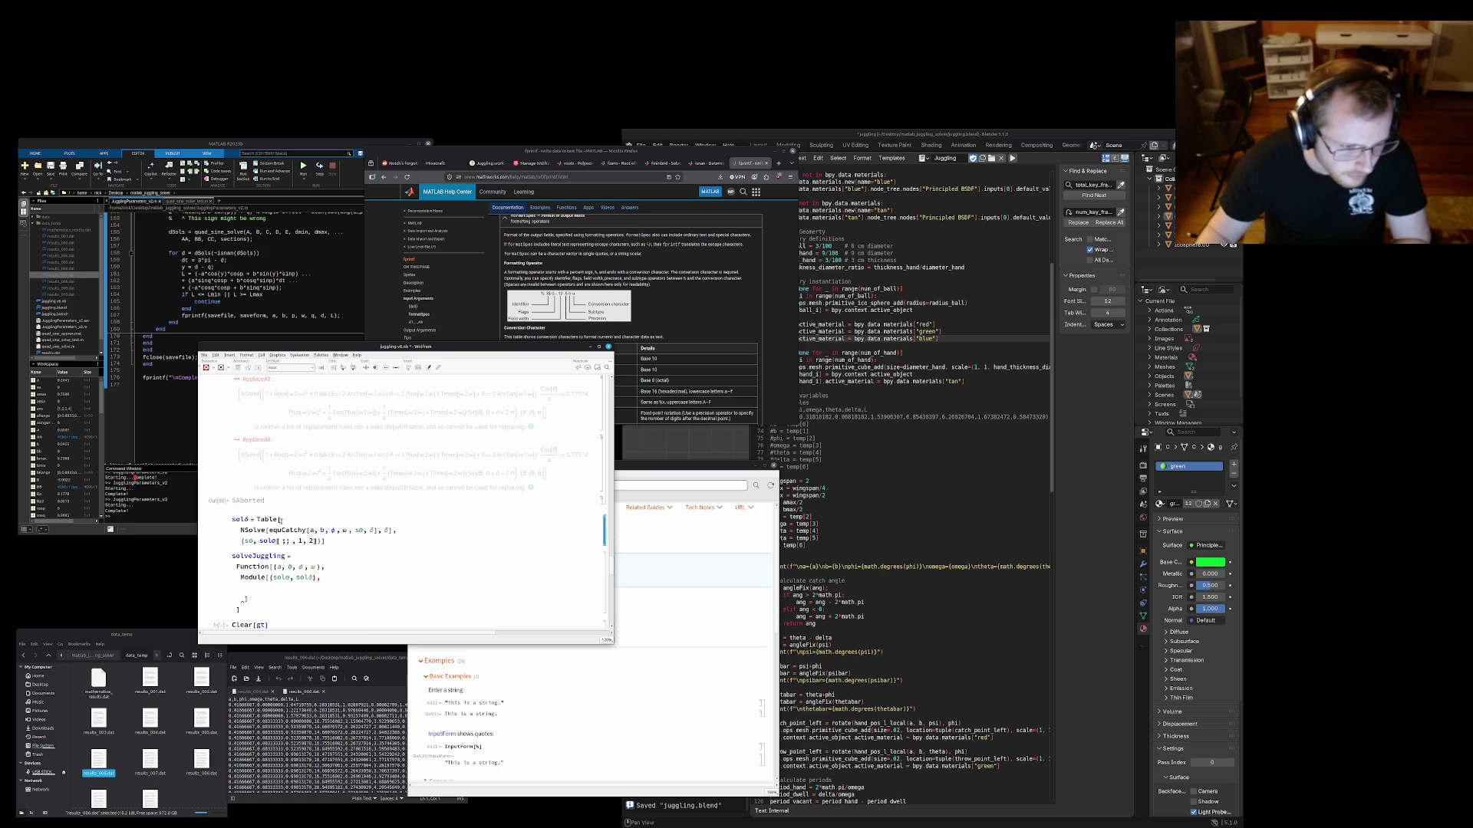
Test ToString[at, bt] in its own cell below the $Aborted output
key(Up)
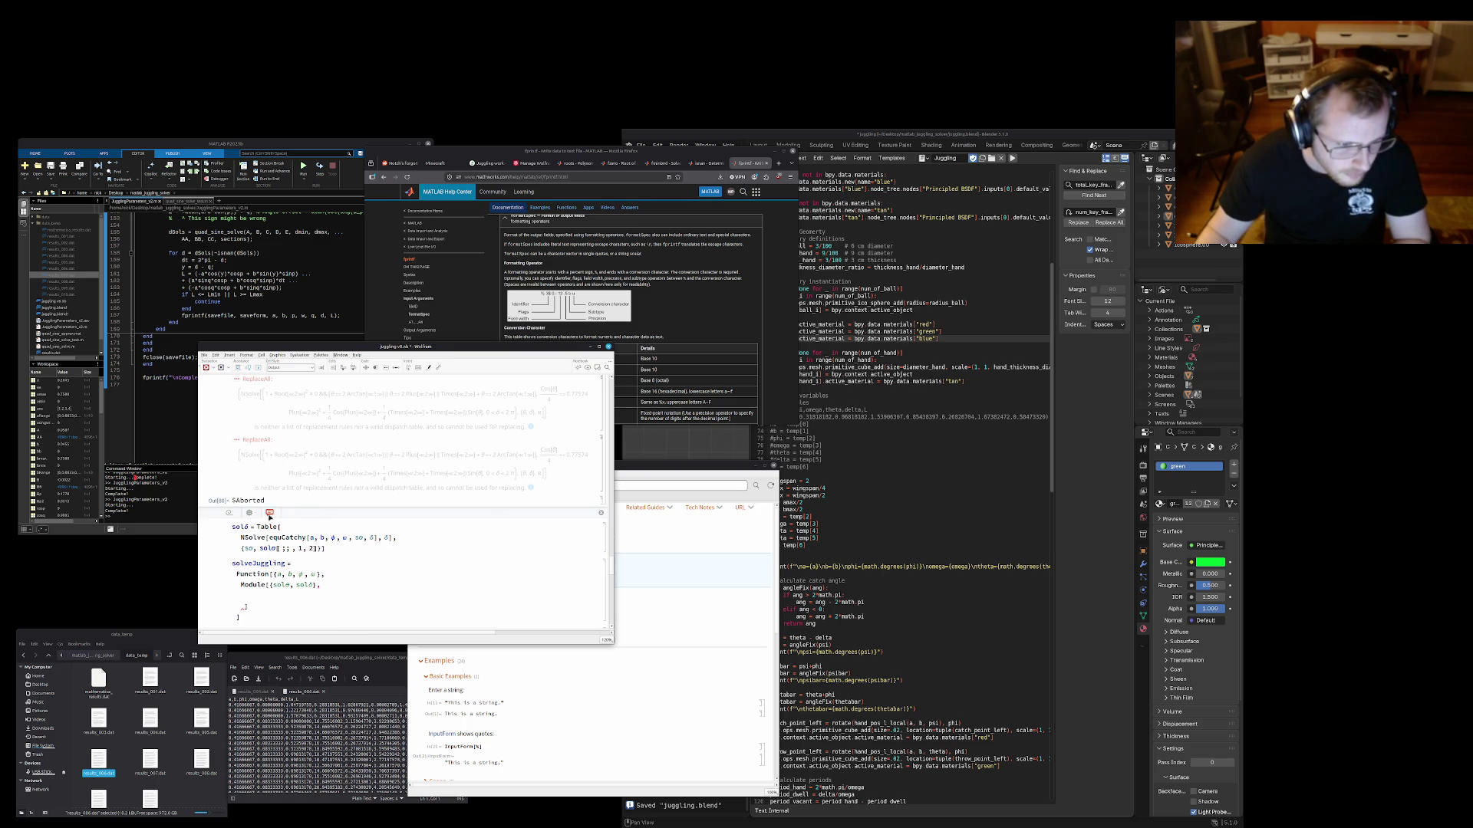
key(Down)
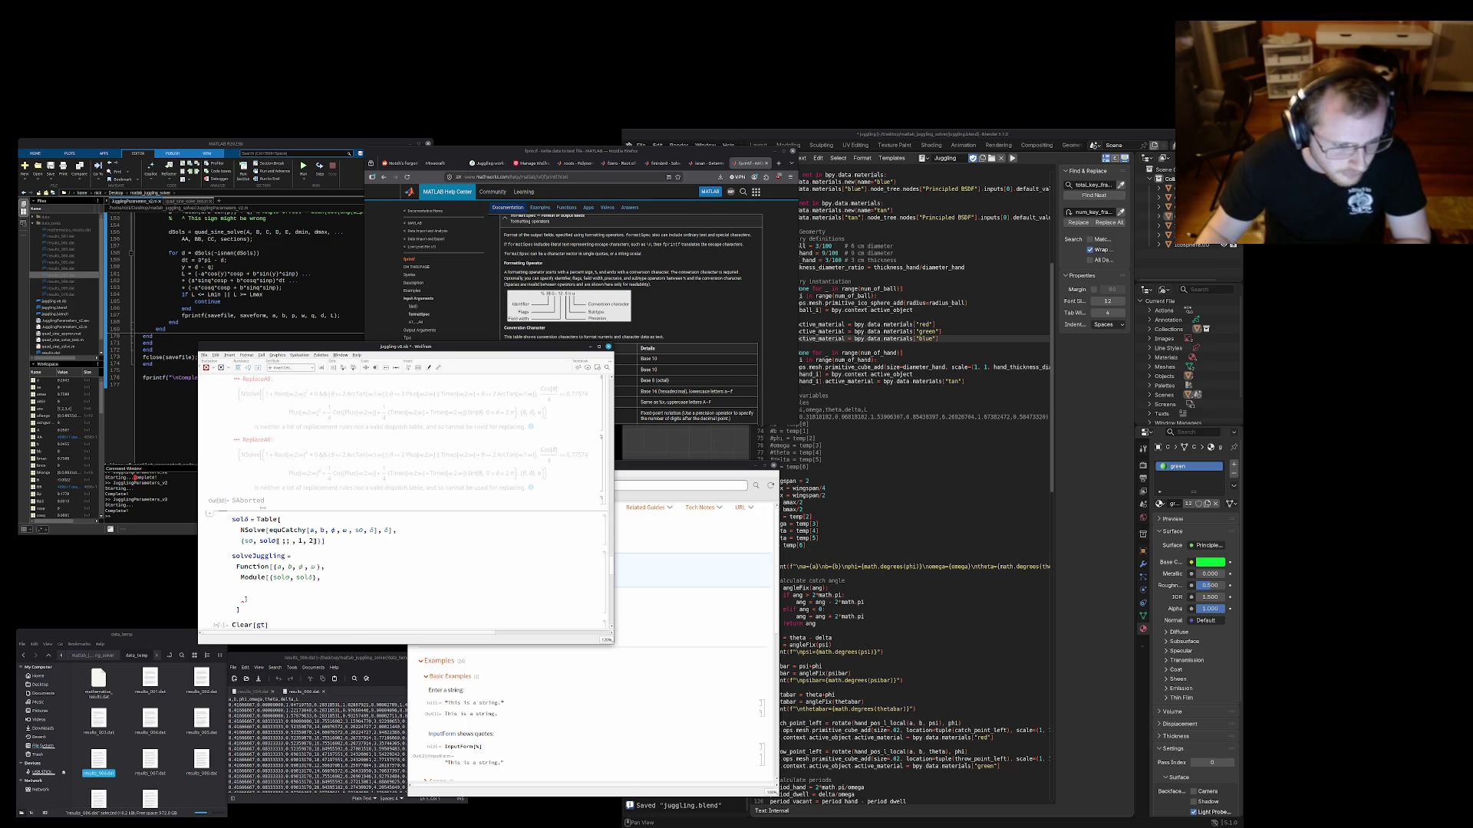
key(ctrl+z)
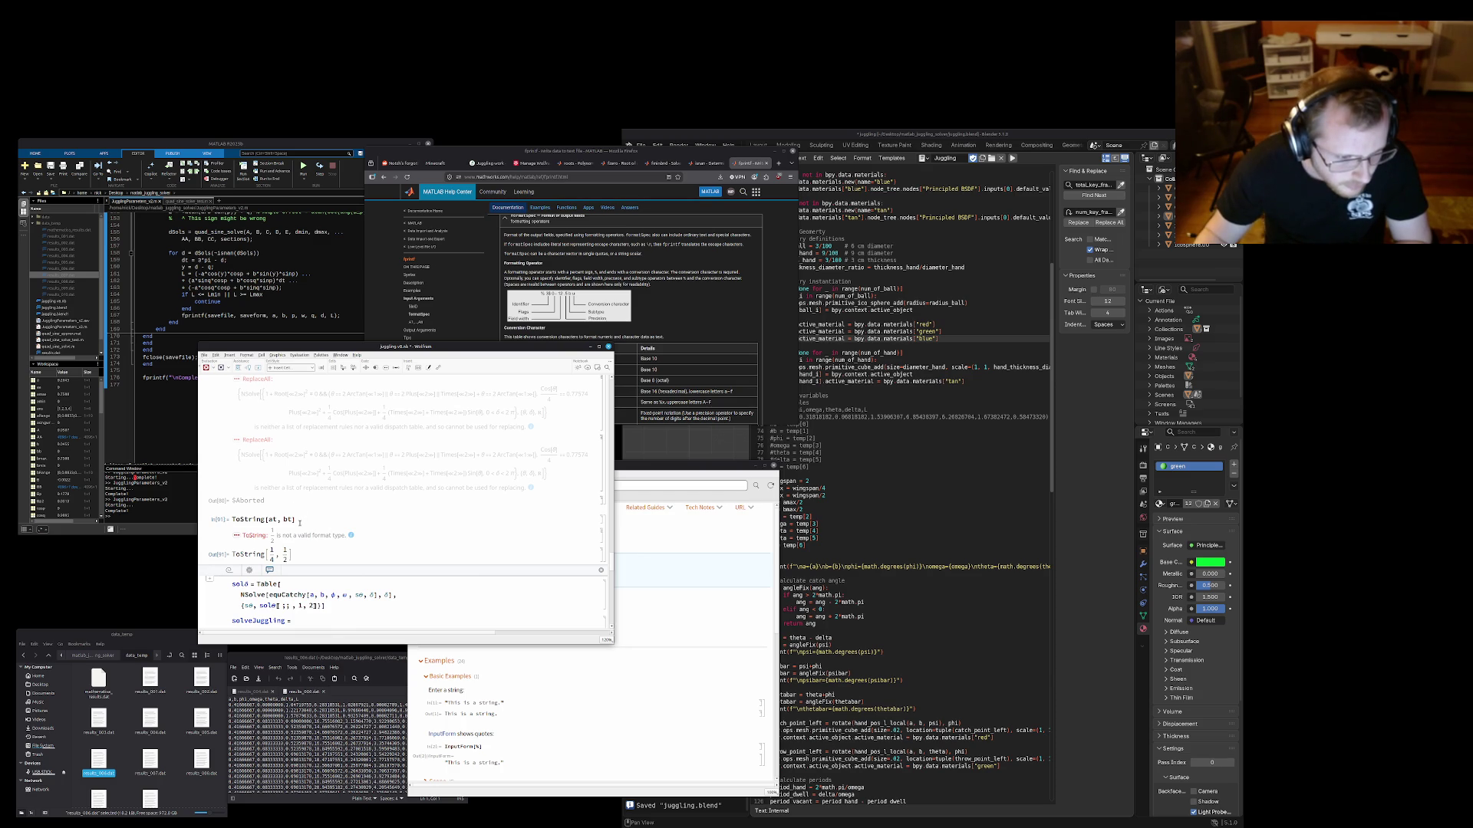
Reduce the test cell to ToString[N@at] and evaluate it to get the string 0.25
key(Down)
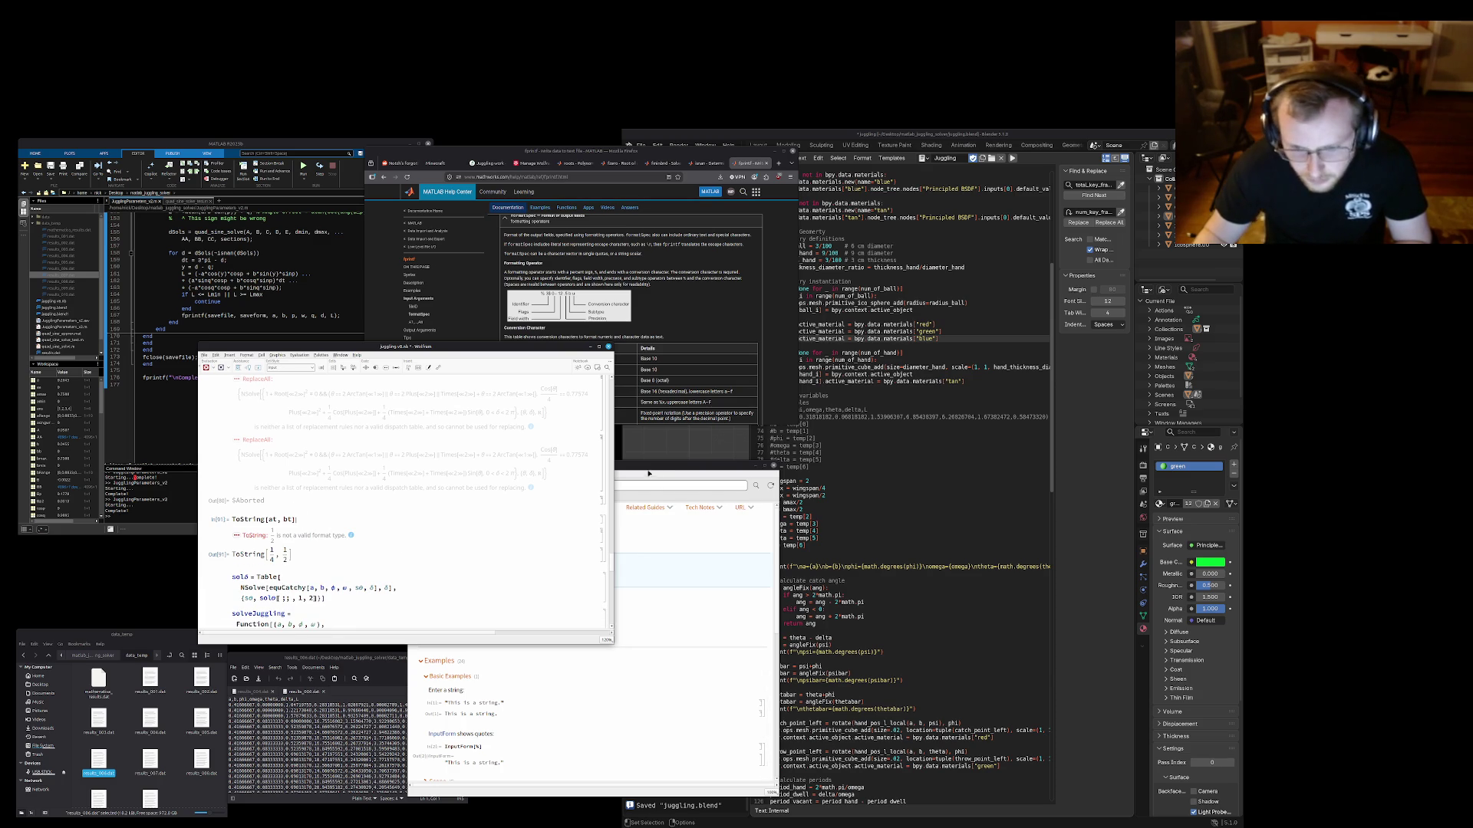
key(BackSpace)
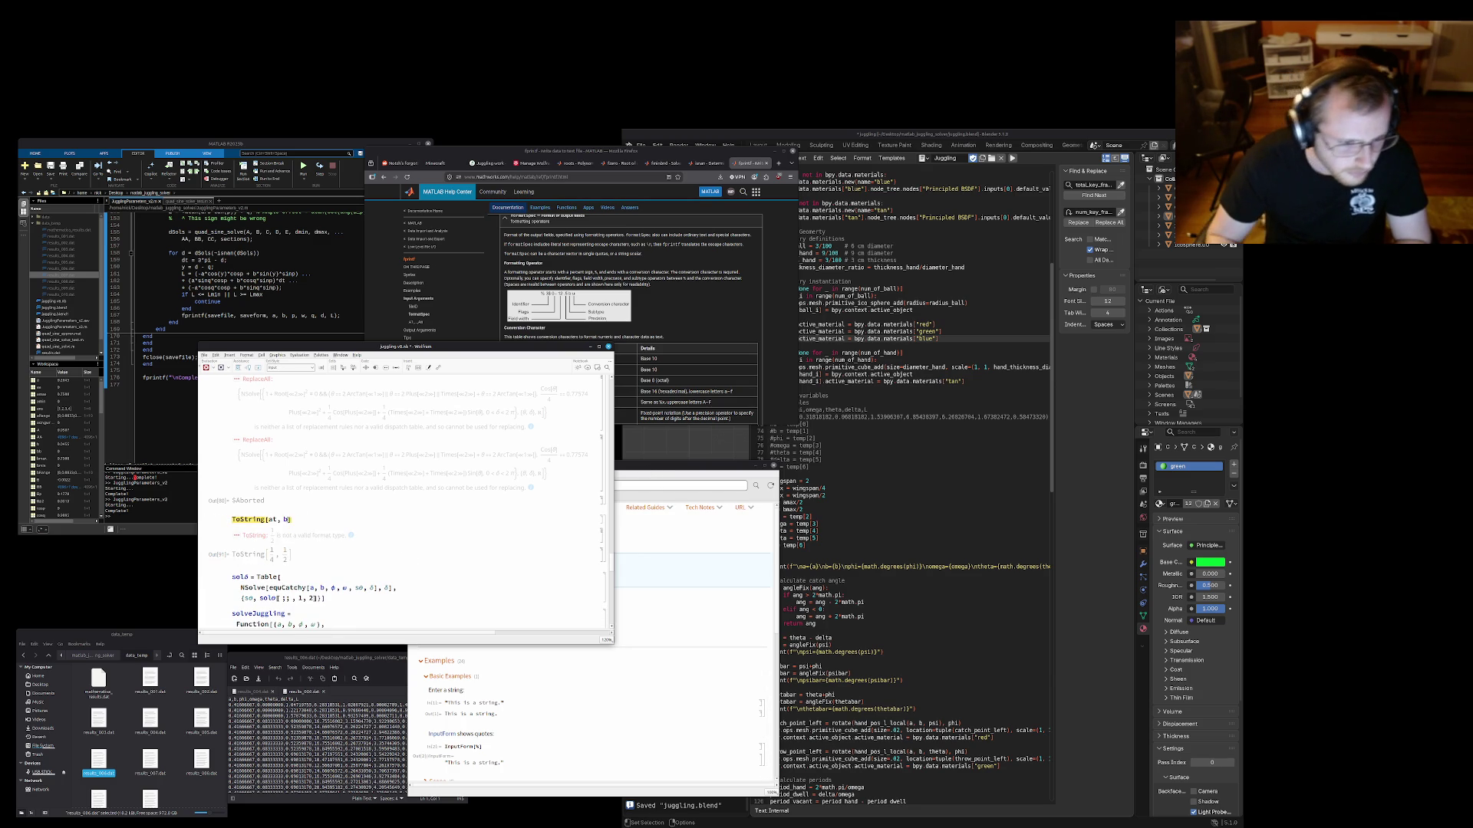
key(BackSpace)
key(BackSpace)
key(BackSpace)
key(shift+Return)
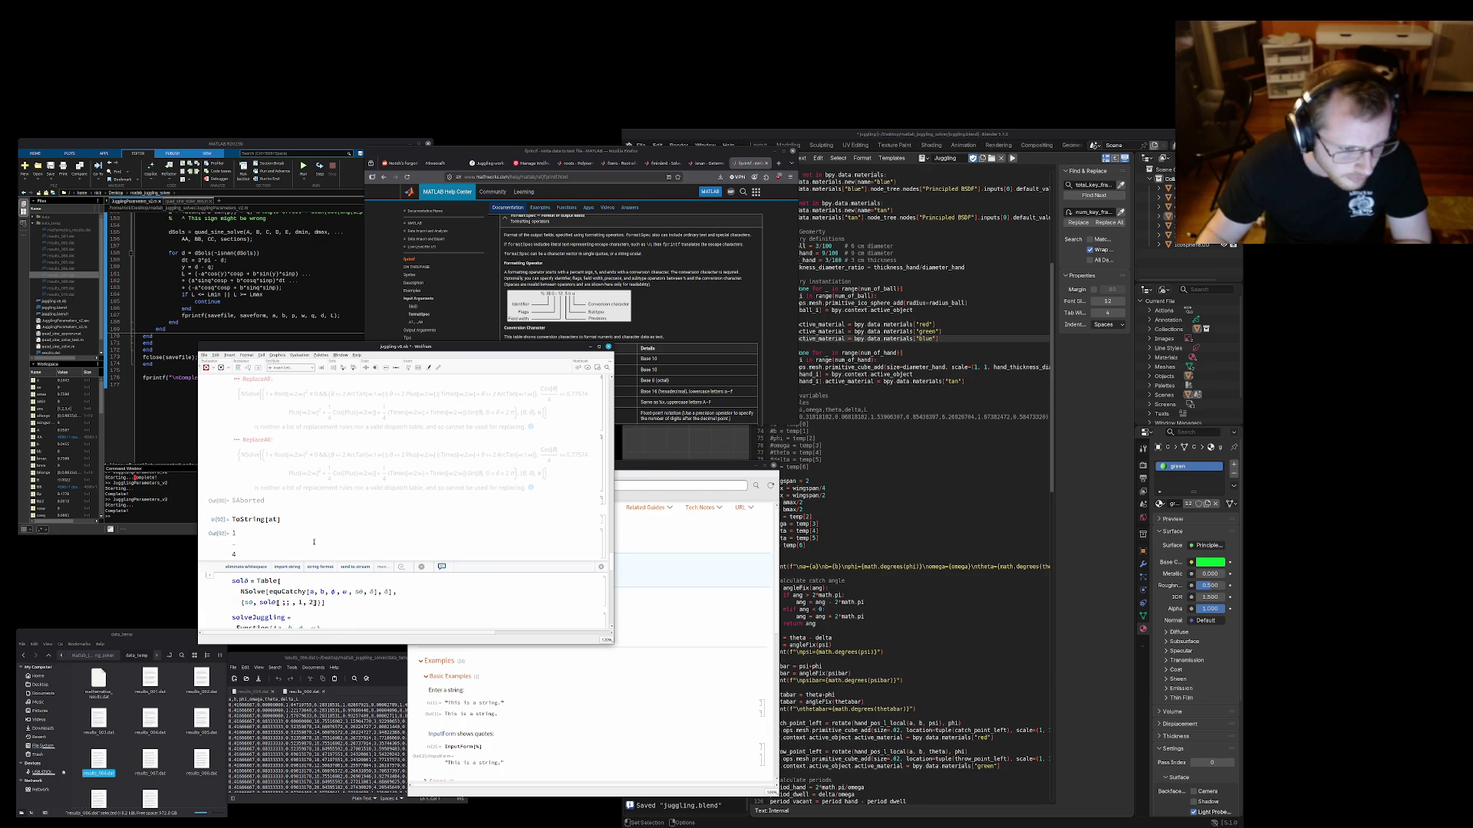
click(267, 519)
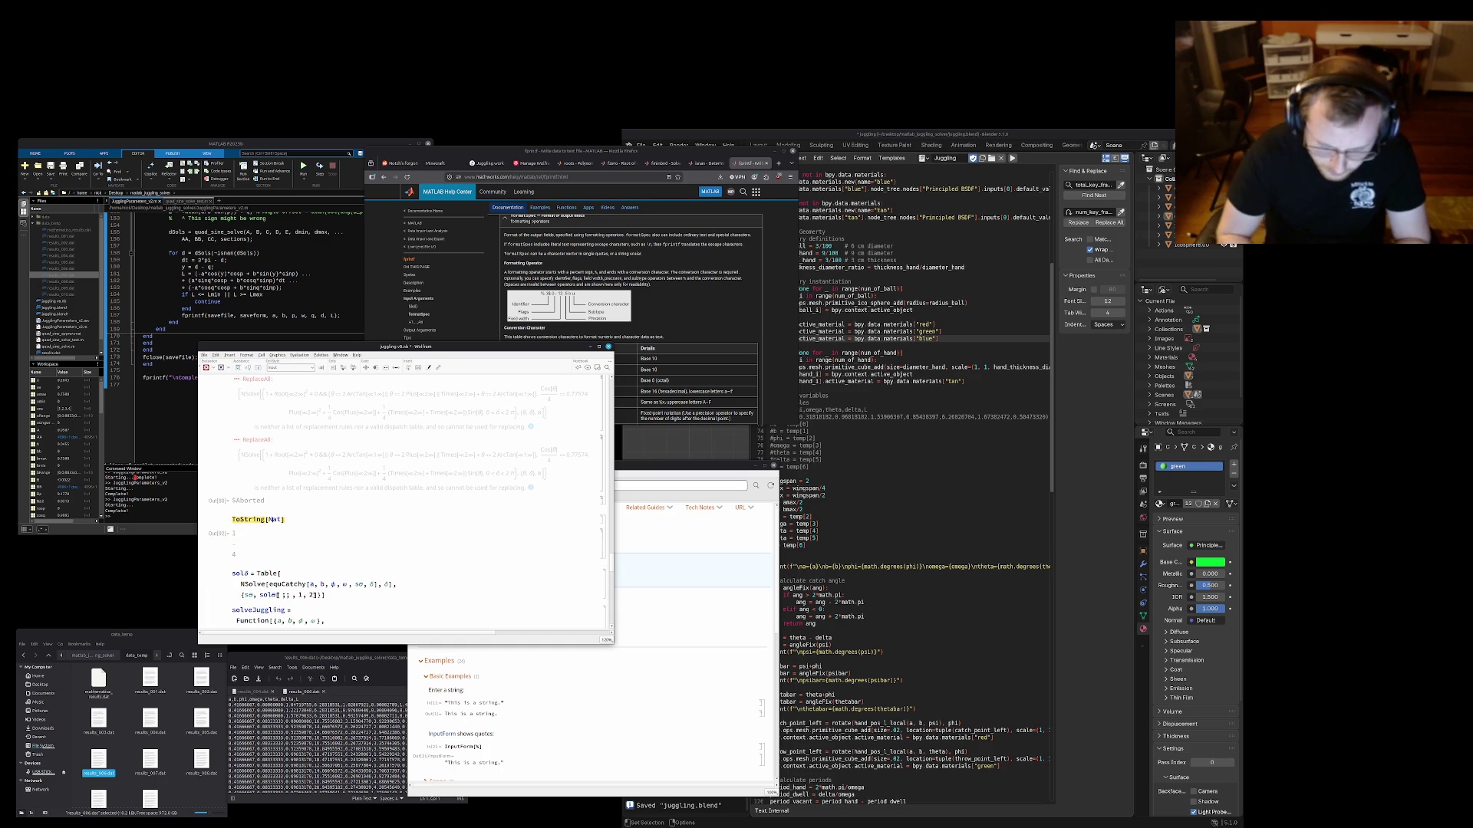
text(N@)
key(shift+Return)
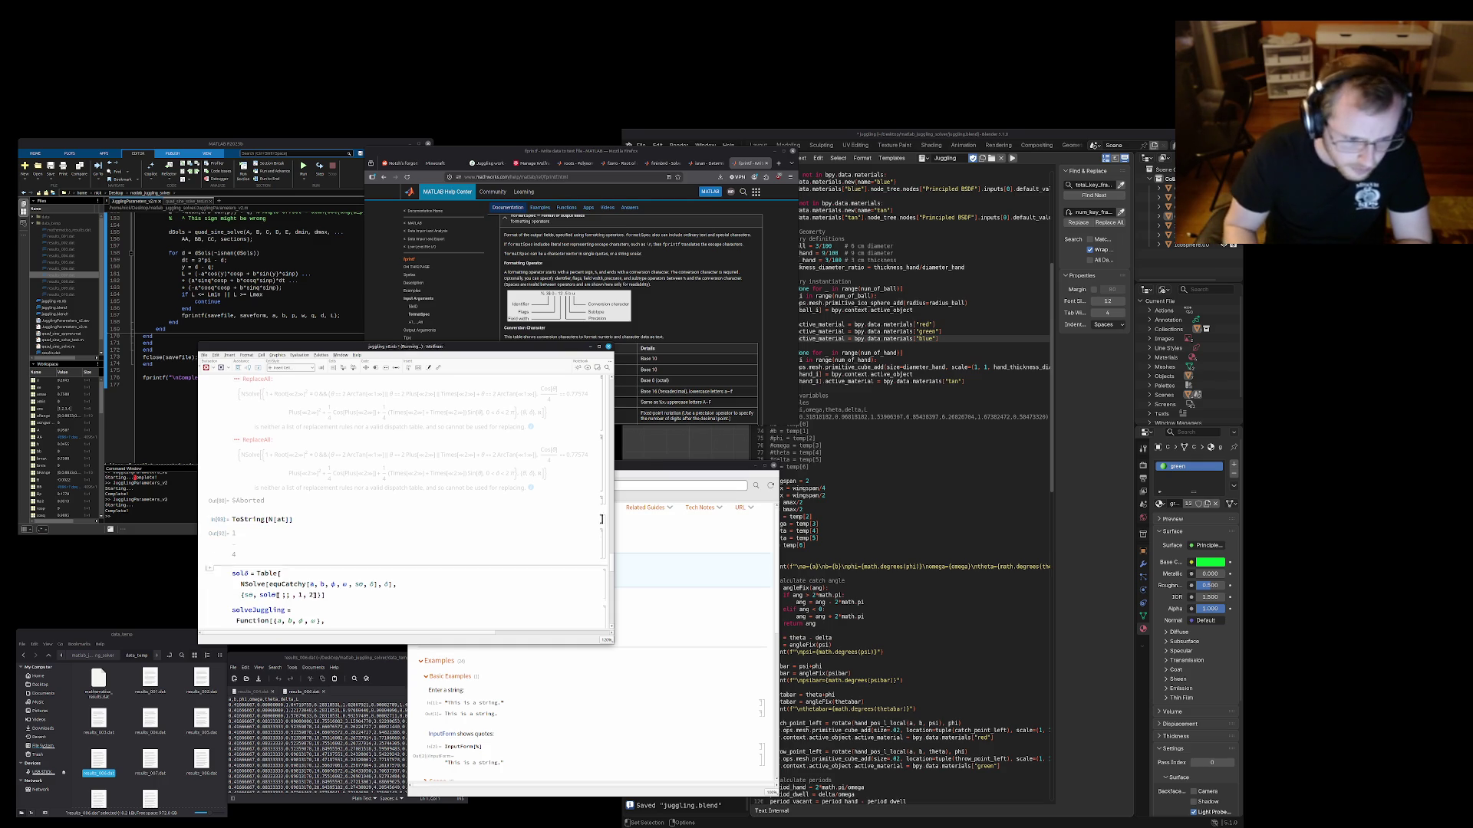
click(307, 516)
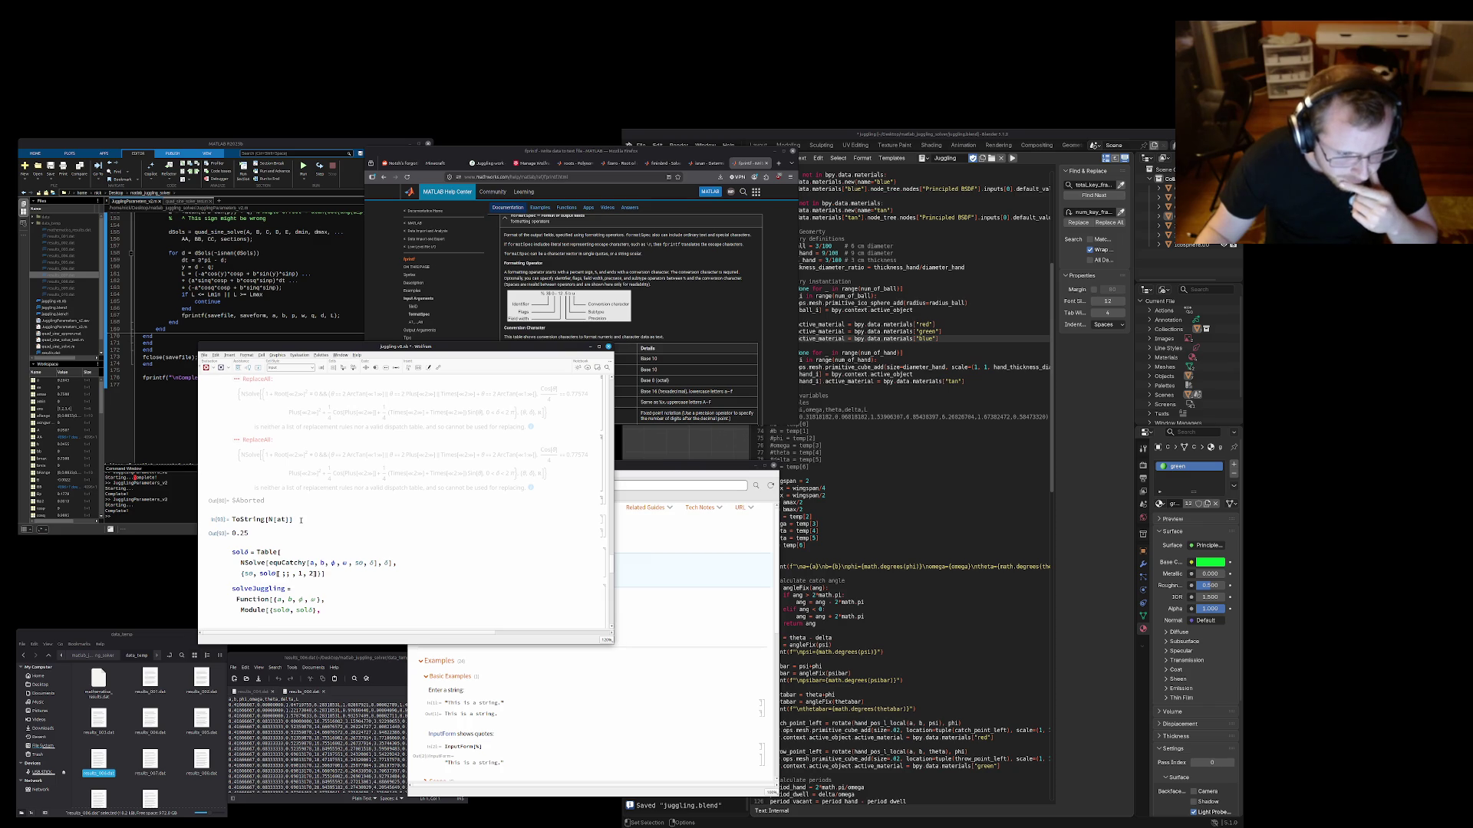
scroll(309, 558, down, 3)
scroll(309, 557, down, 3)
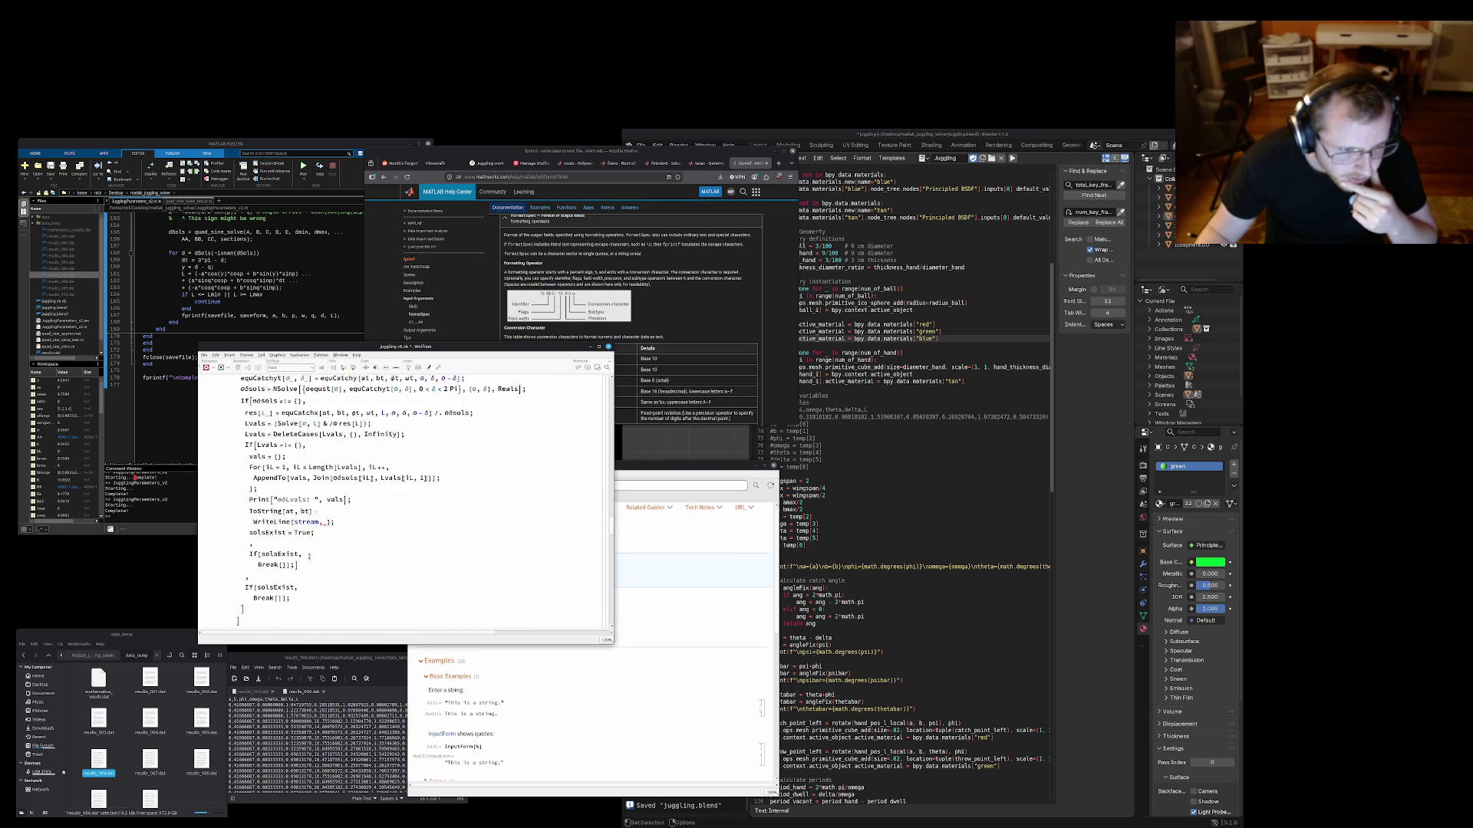
scroll(310, 554, down, 2)
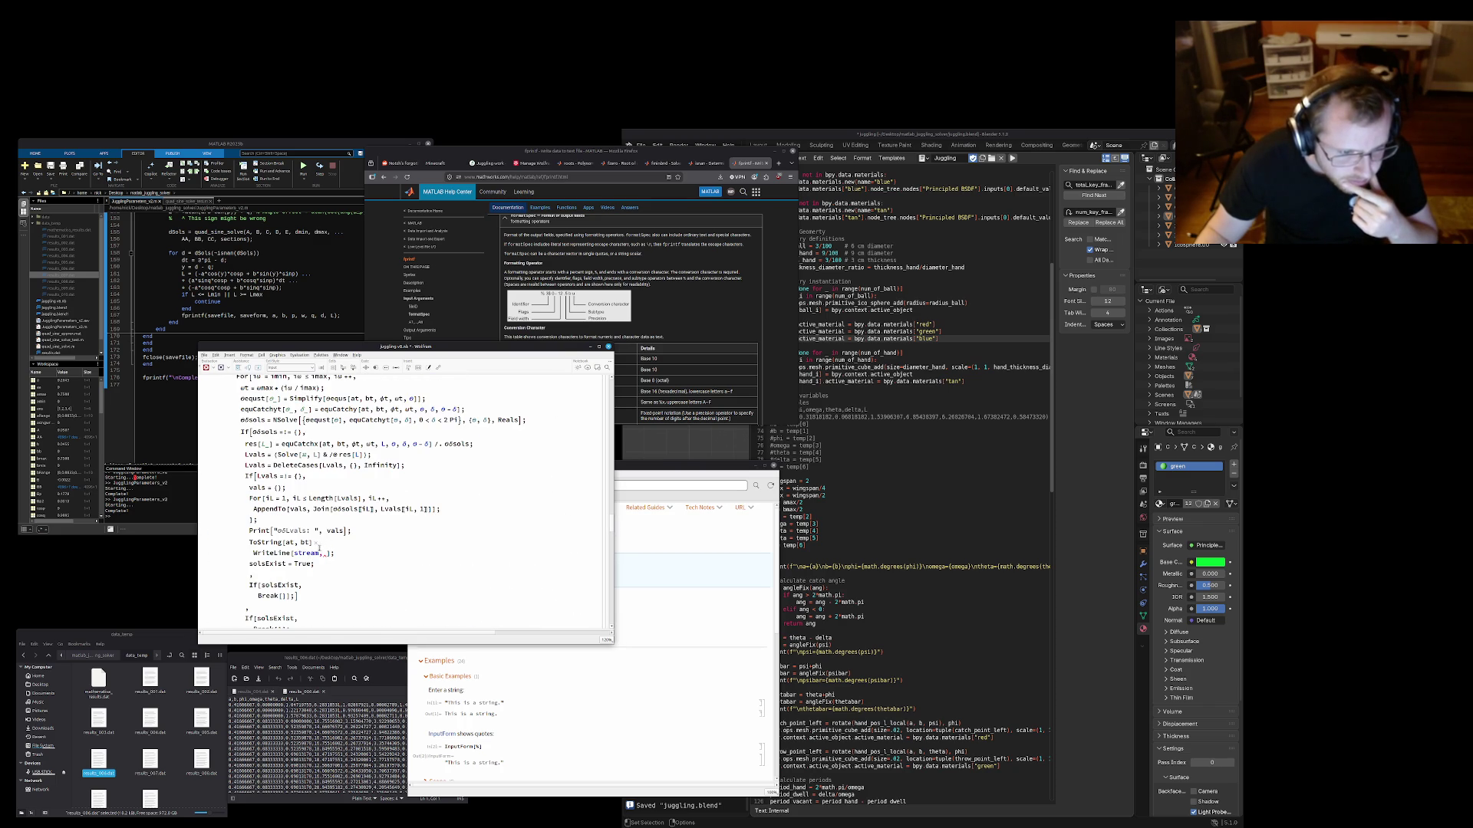
text(N[at)
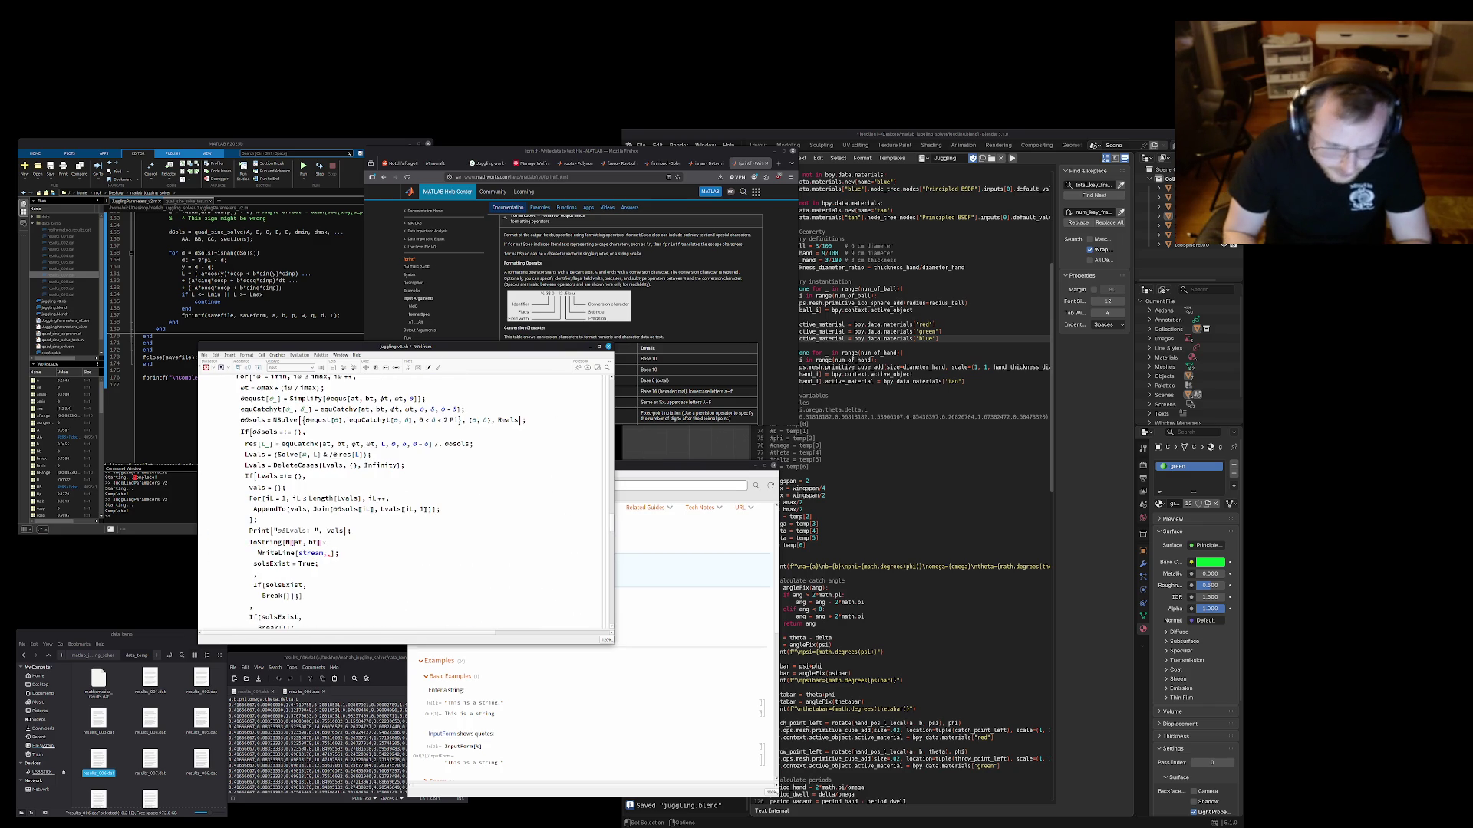
text(])
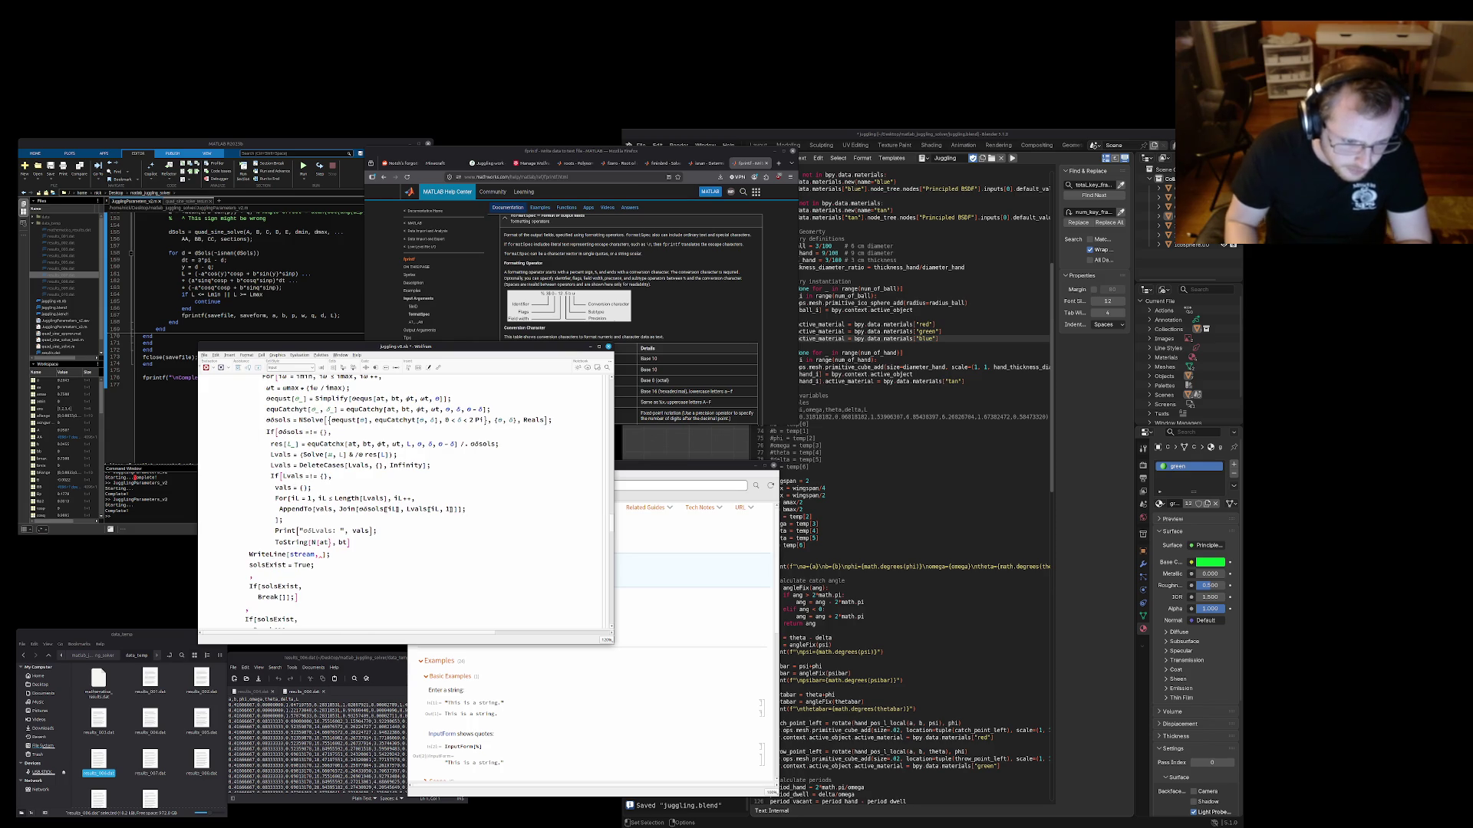
Rewrite the loop's ToString line as aStr = ToString[N[at]]; removing the leftover bt argument, then select it
key(BackSpace)
text([)
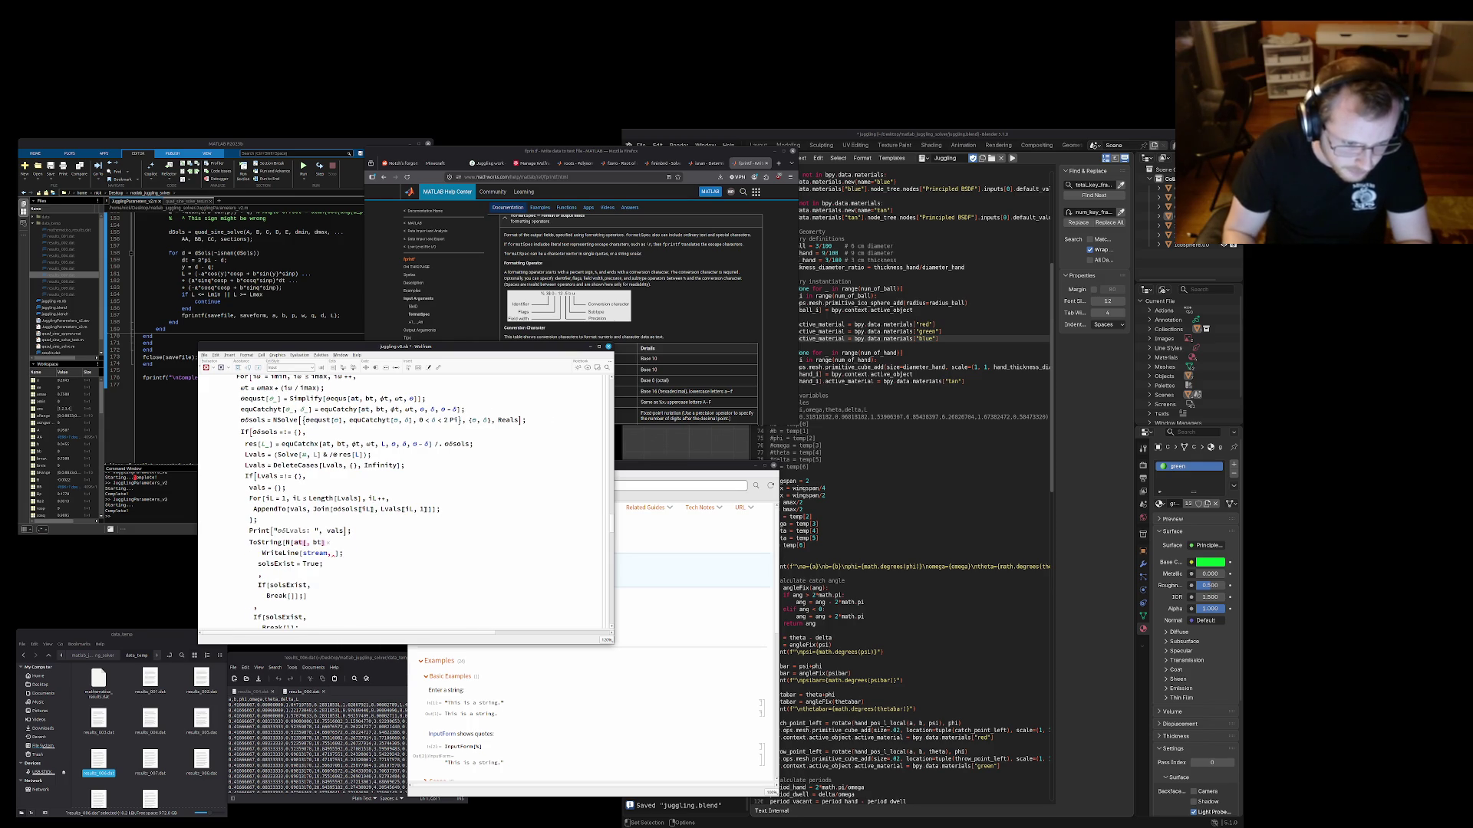
key(BackSpace)
text(])
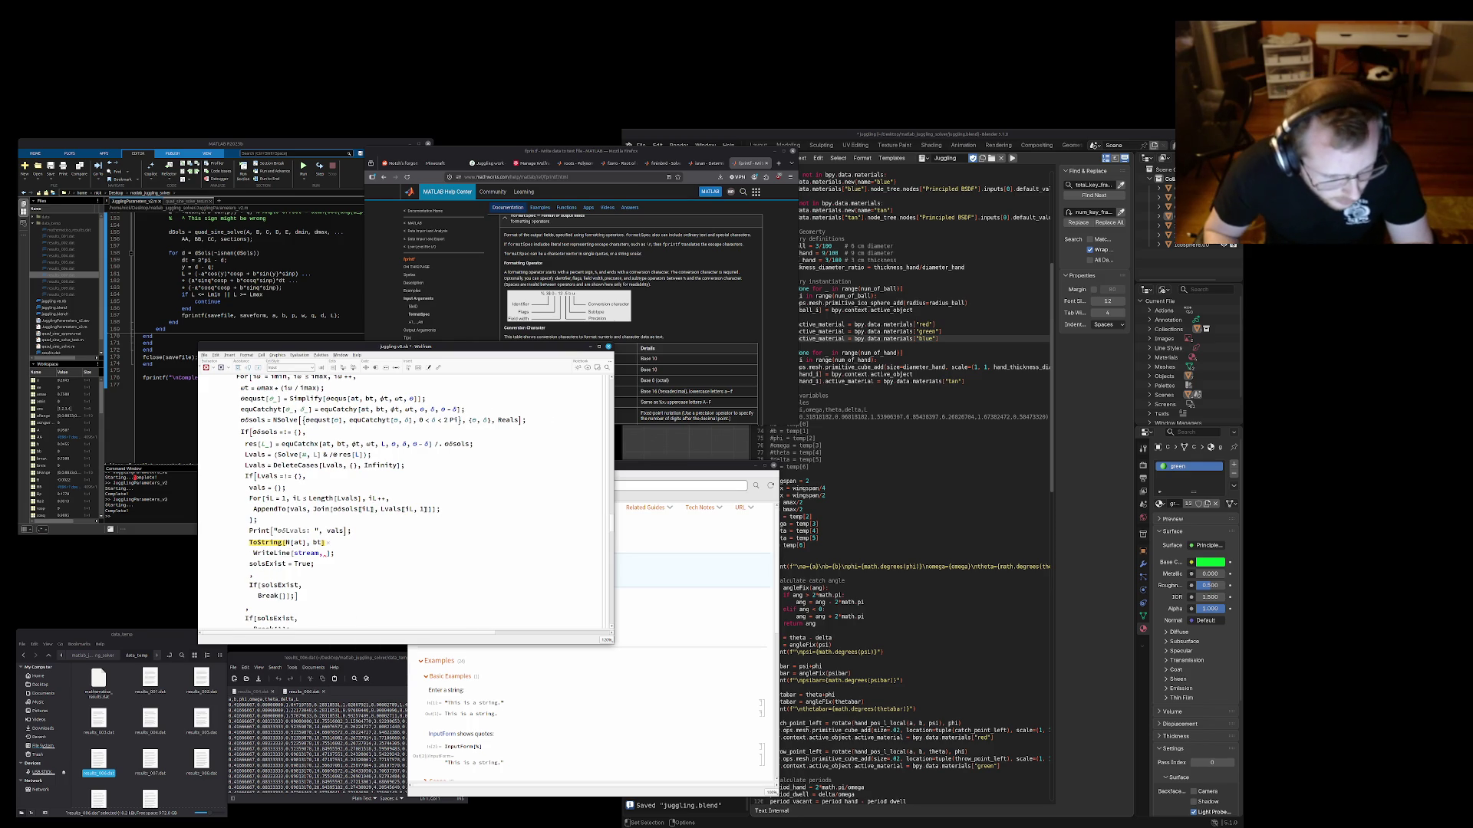
key(Delete)
key(Delete)
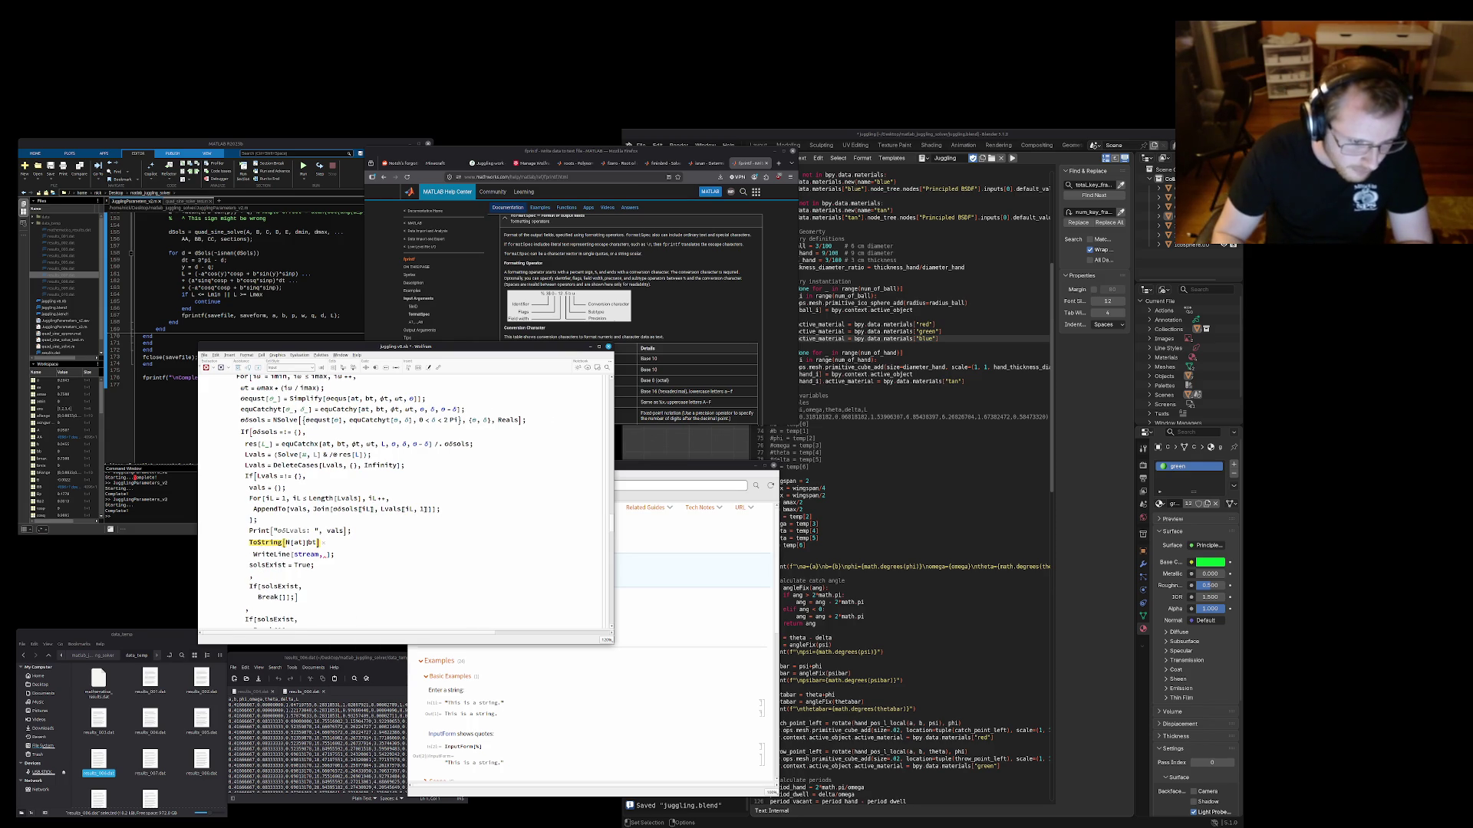
key(Delete)
key(Delete)
key(BackSpace)
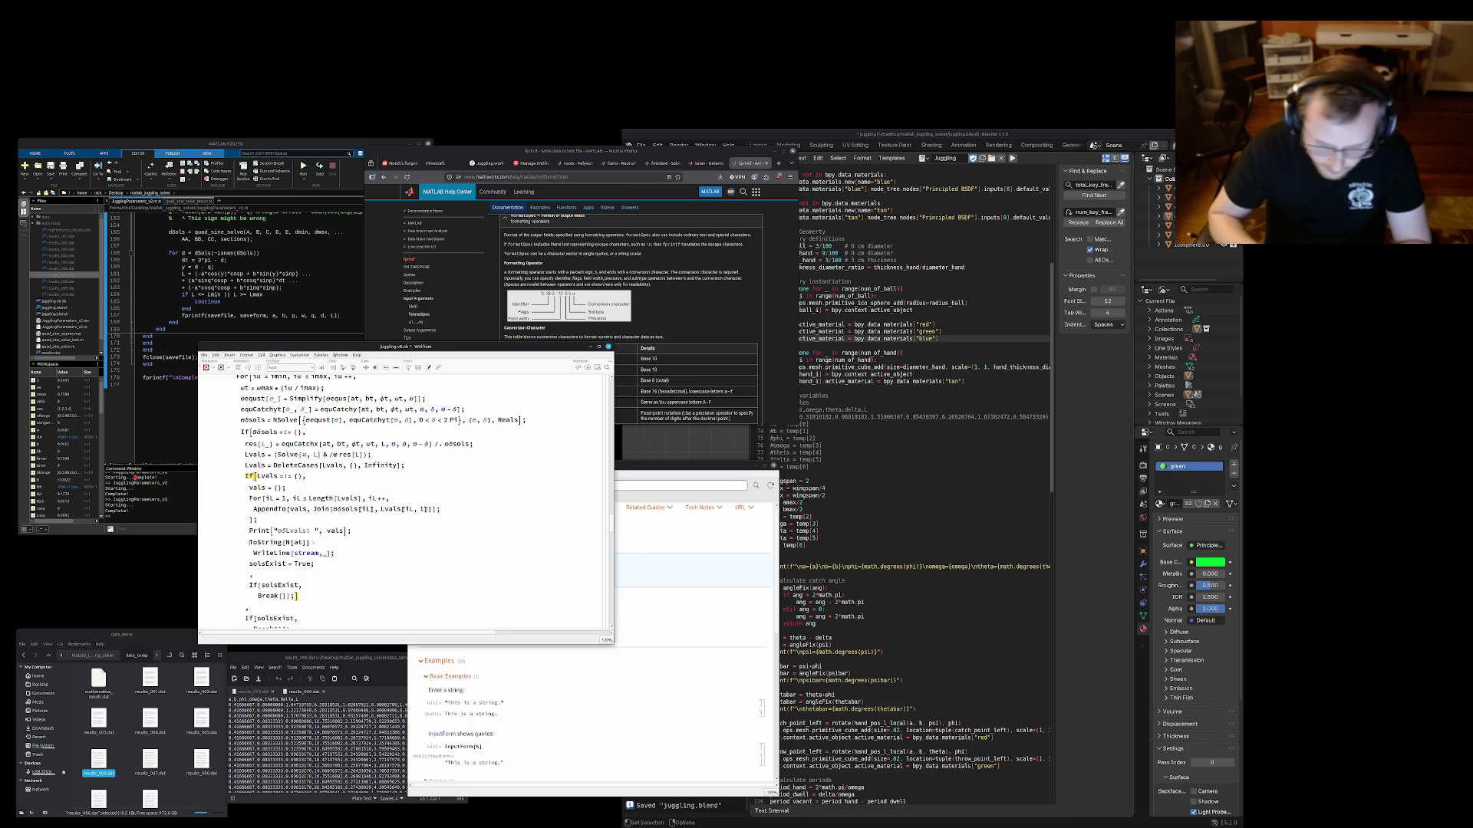
text(aStr)
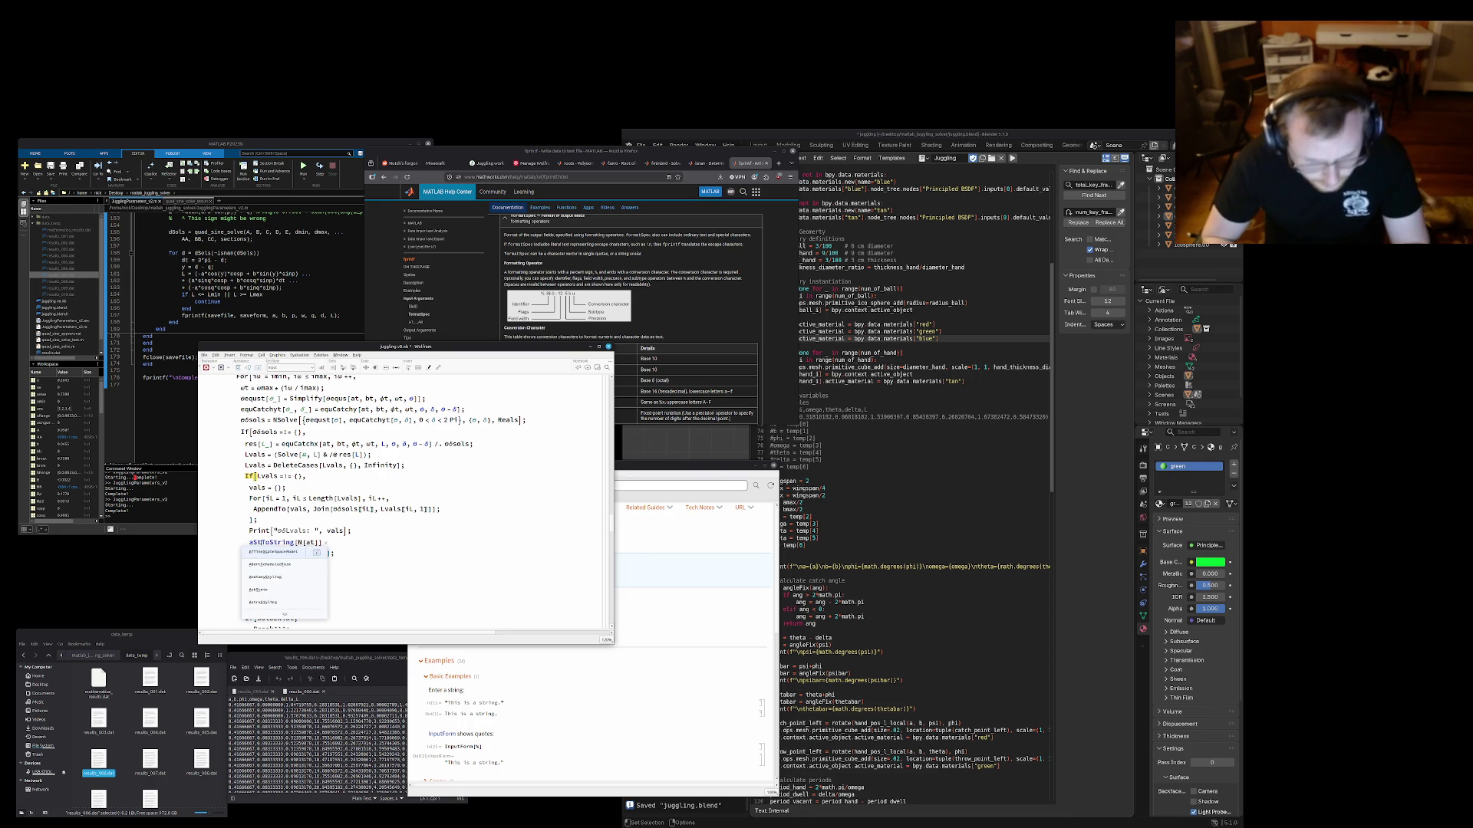
text( =)
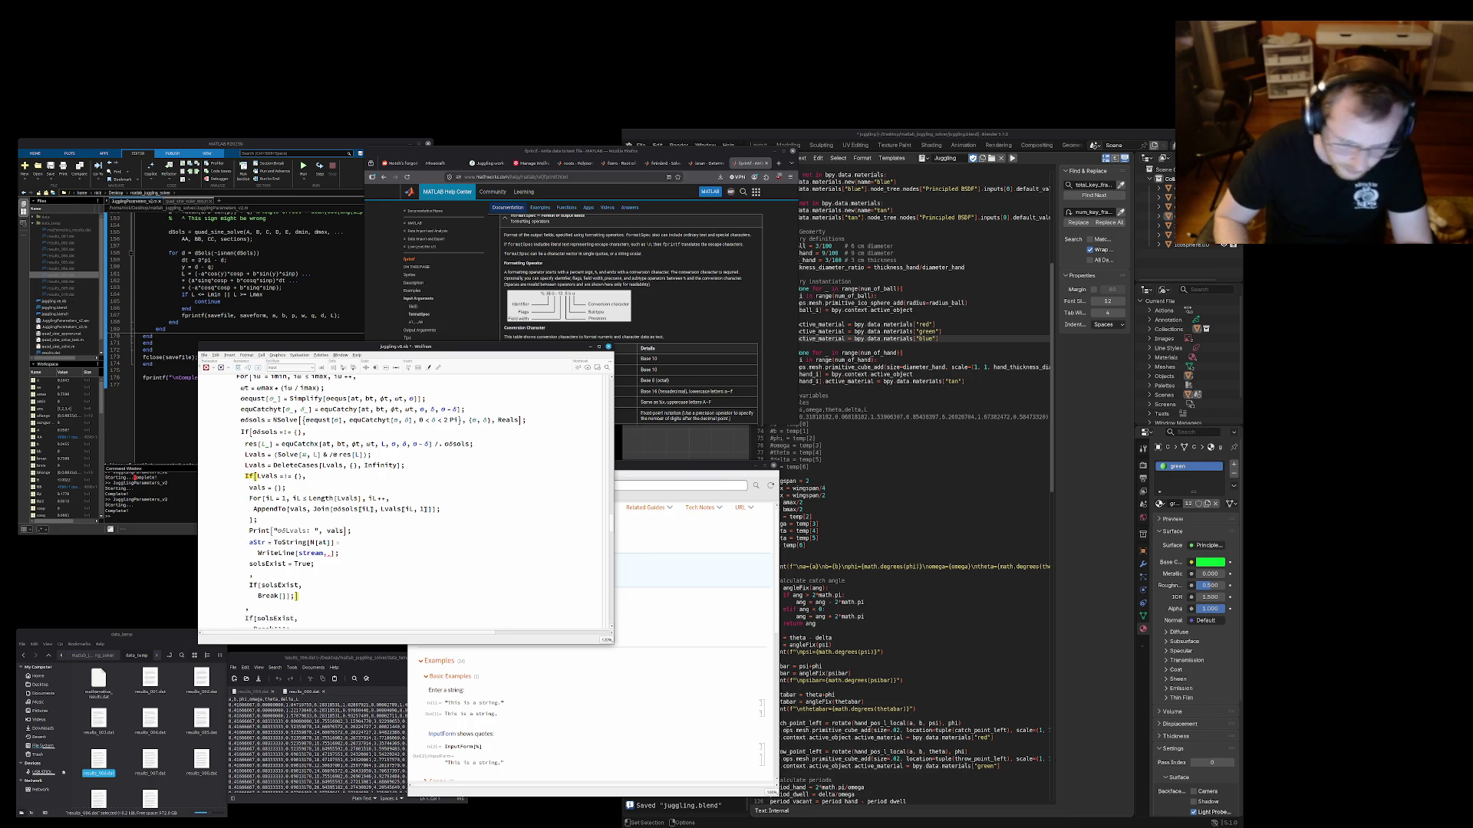
key(Return)
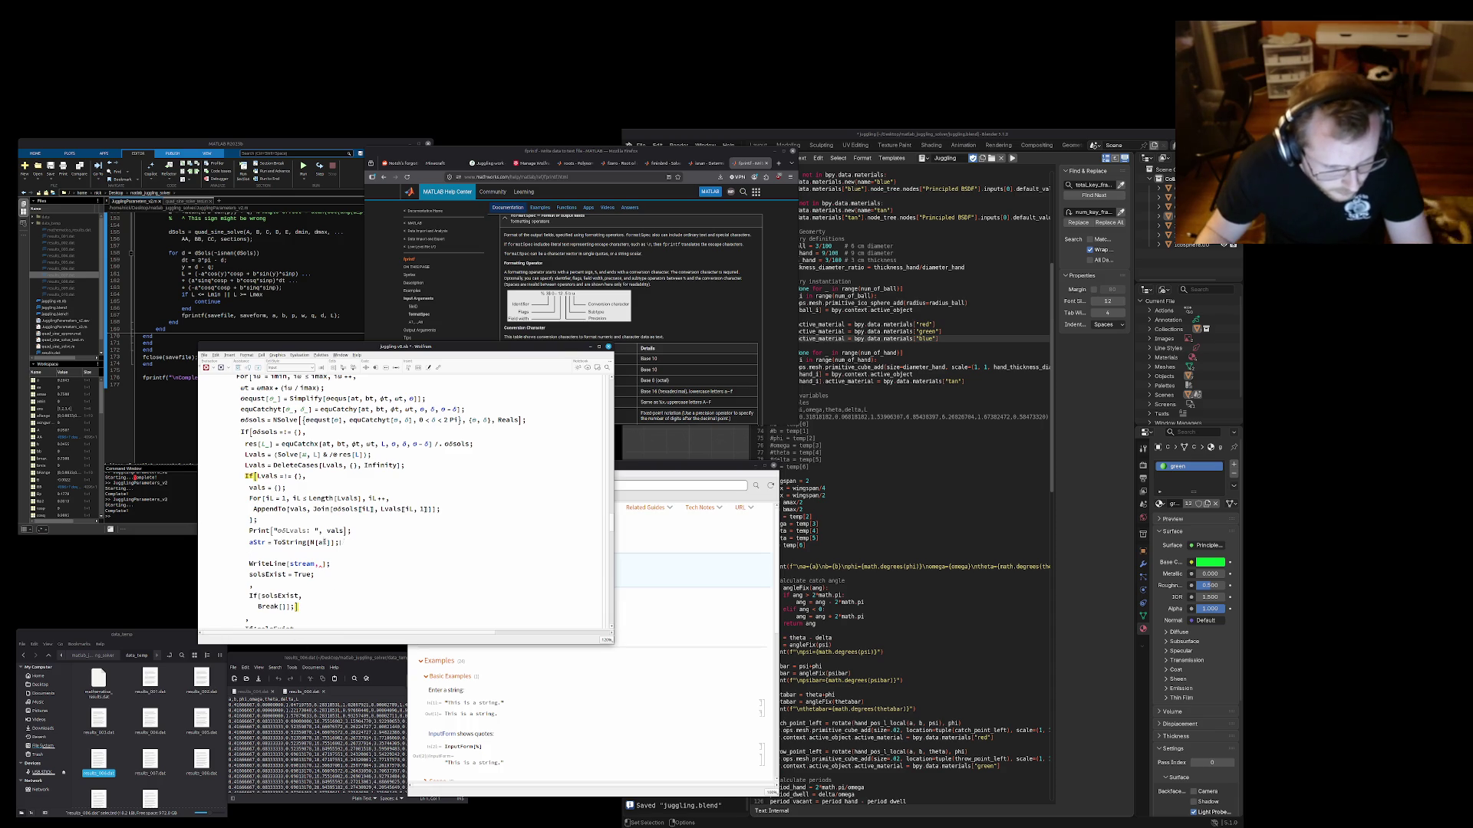
key(shift+Up)
key(ctrl+c)
scroll(272, 551, up, 3)
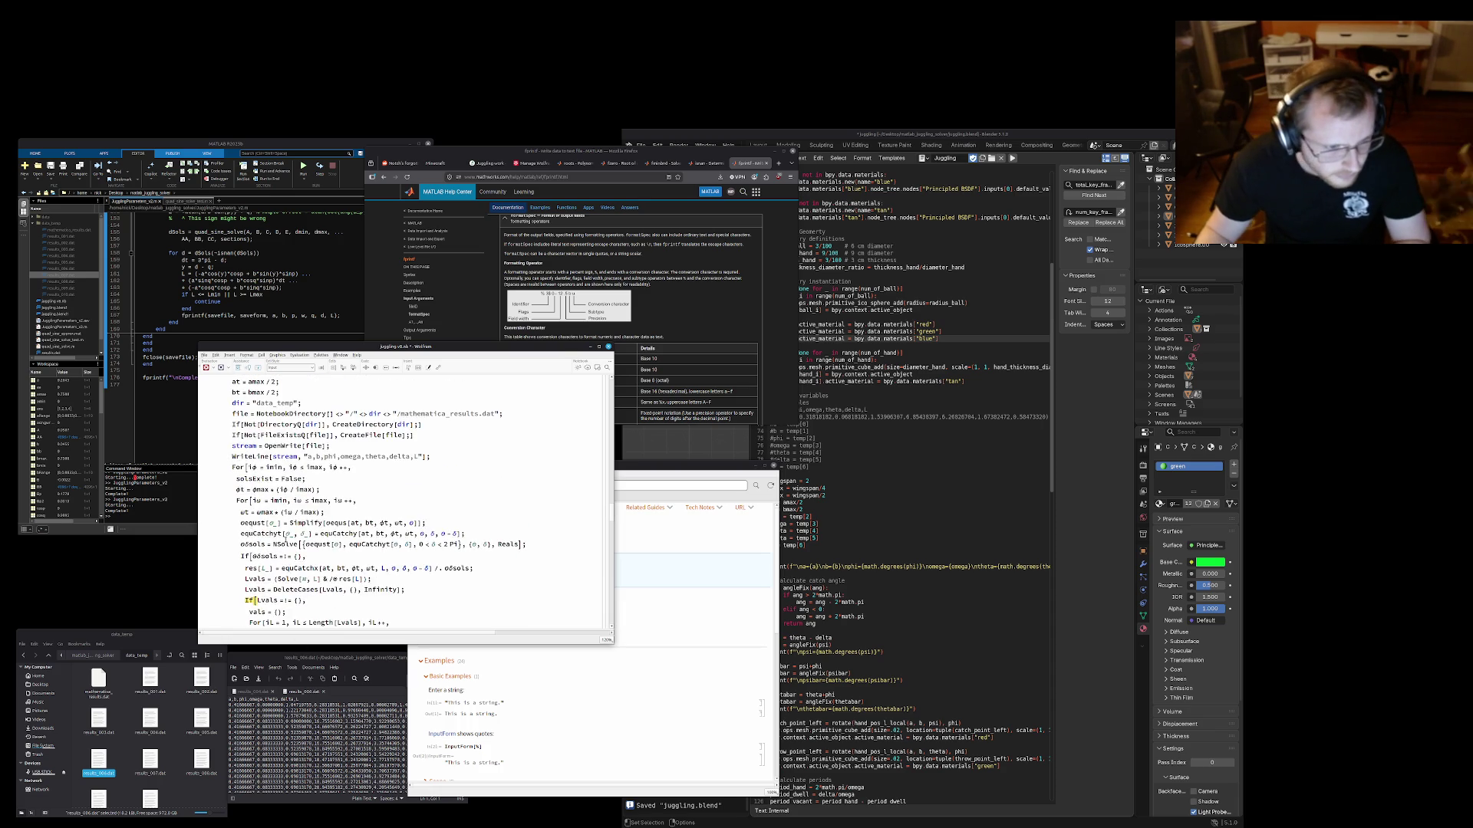
scroll(283, 520, up, 3)
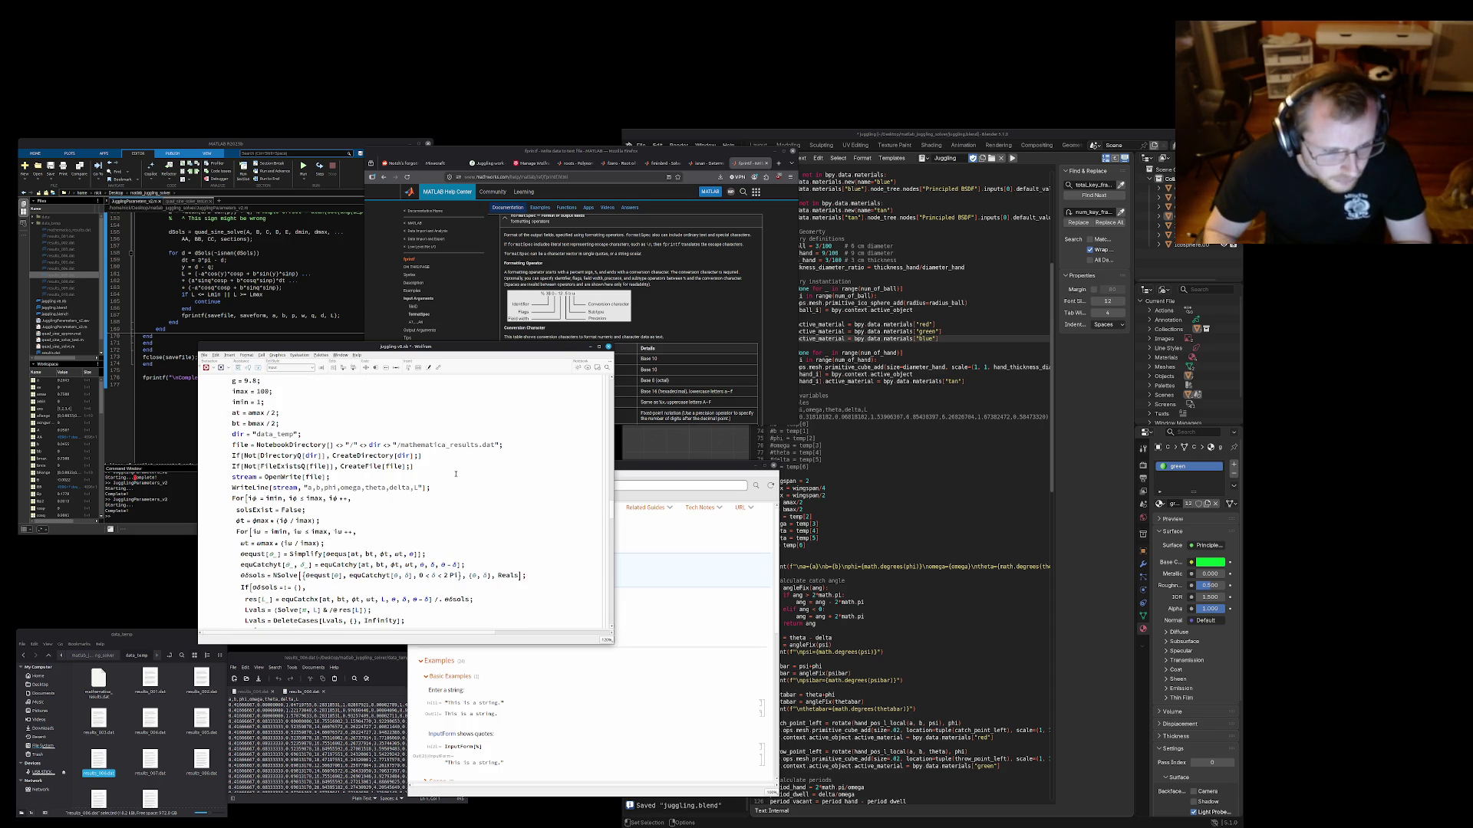
Paste aStr = ToString[N[at]]; after the header WriteLine and duplicate it as bStr = ToString[N[bt]];
key(Return)
key(ctrl+v)
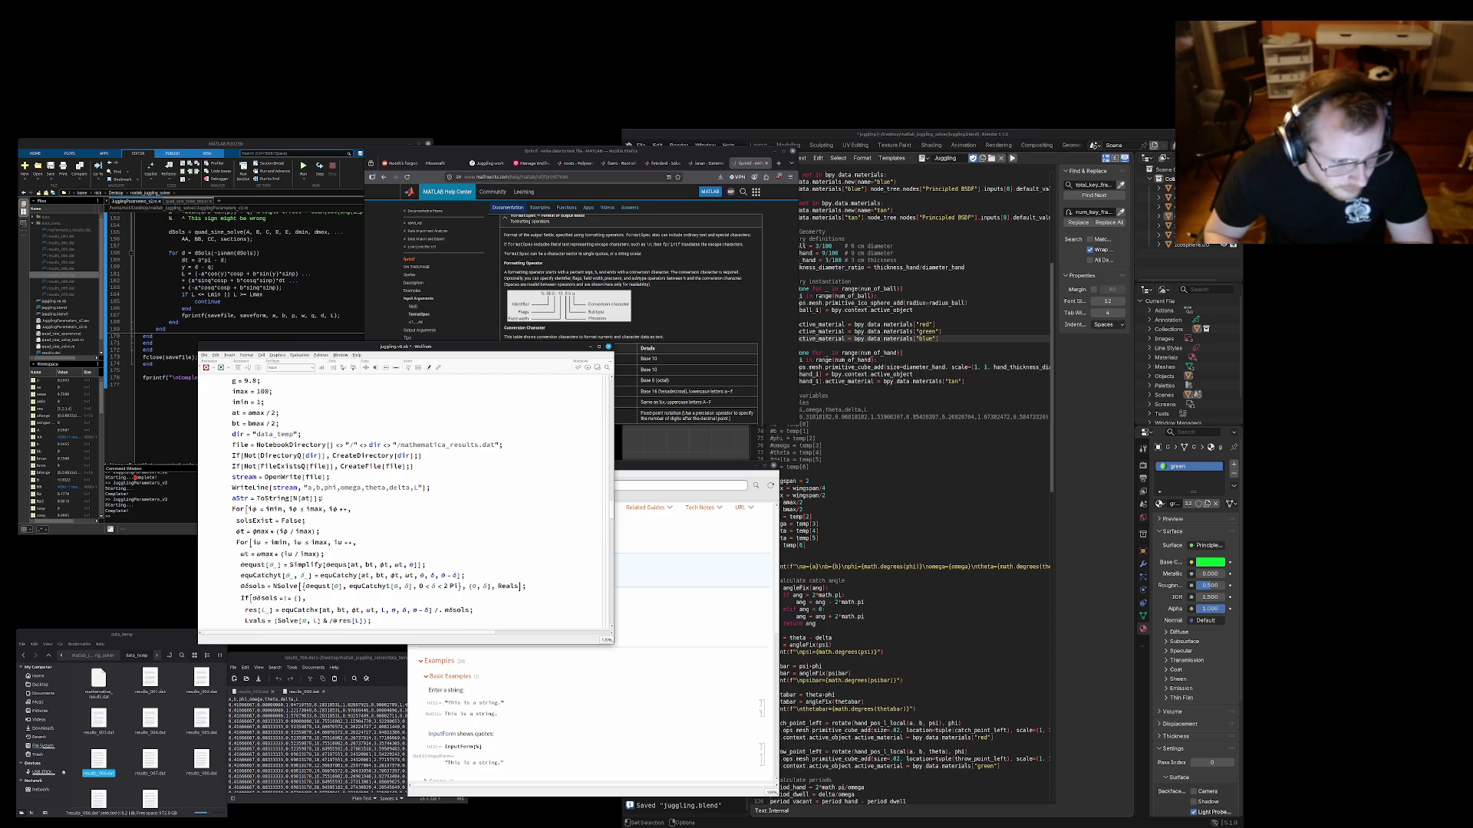
key(Return)
key(ctrl+v)
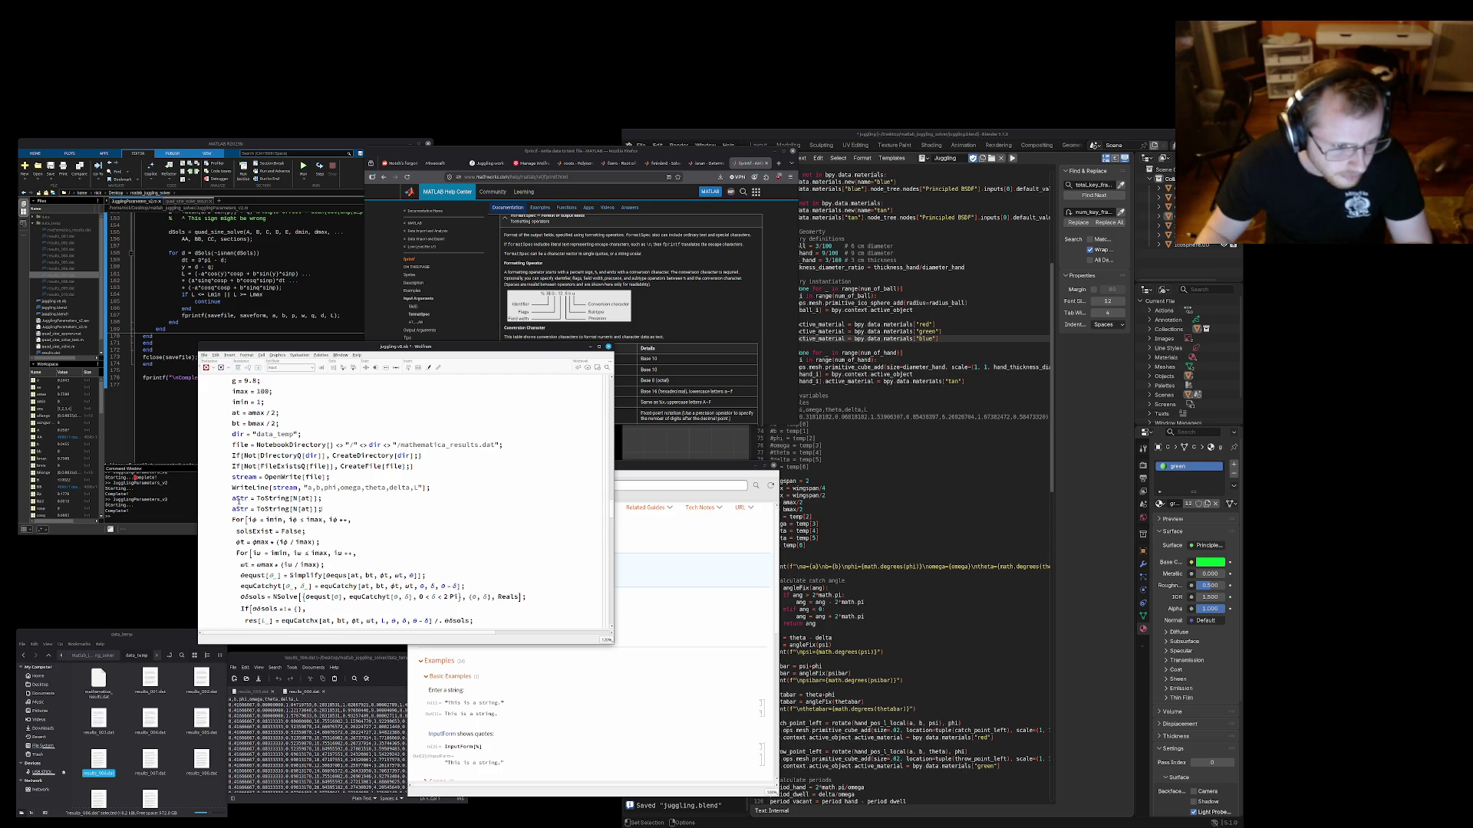
text(b)
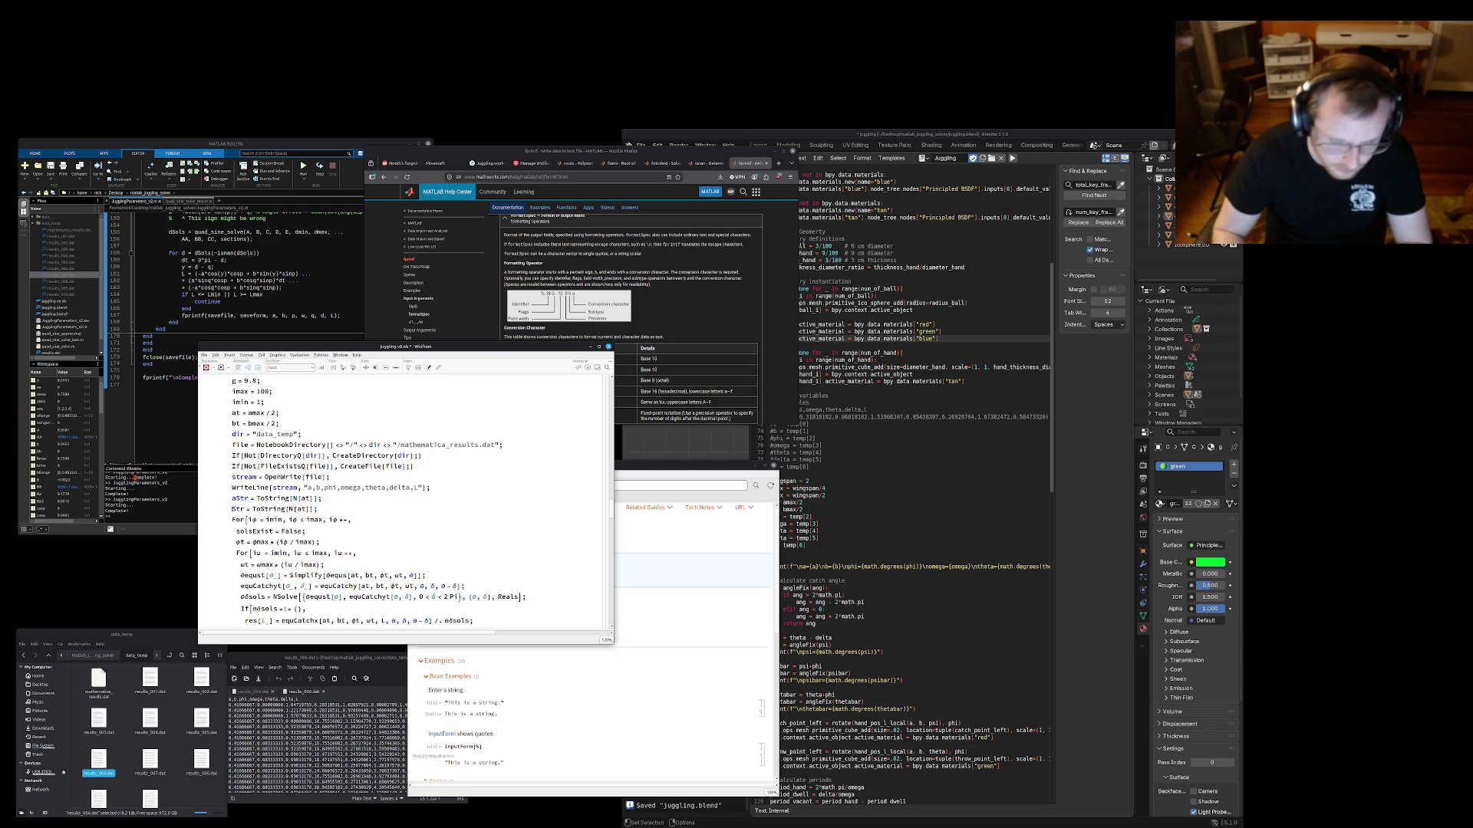
text(b)
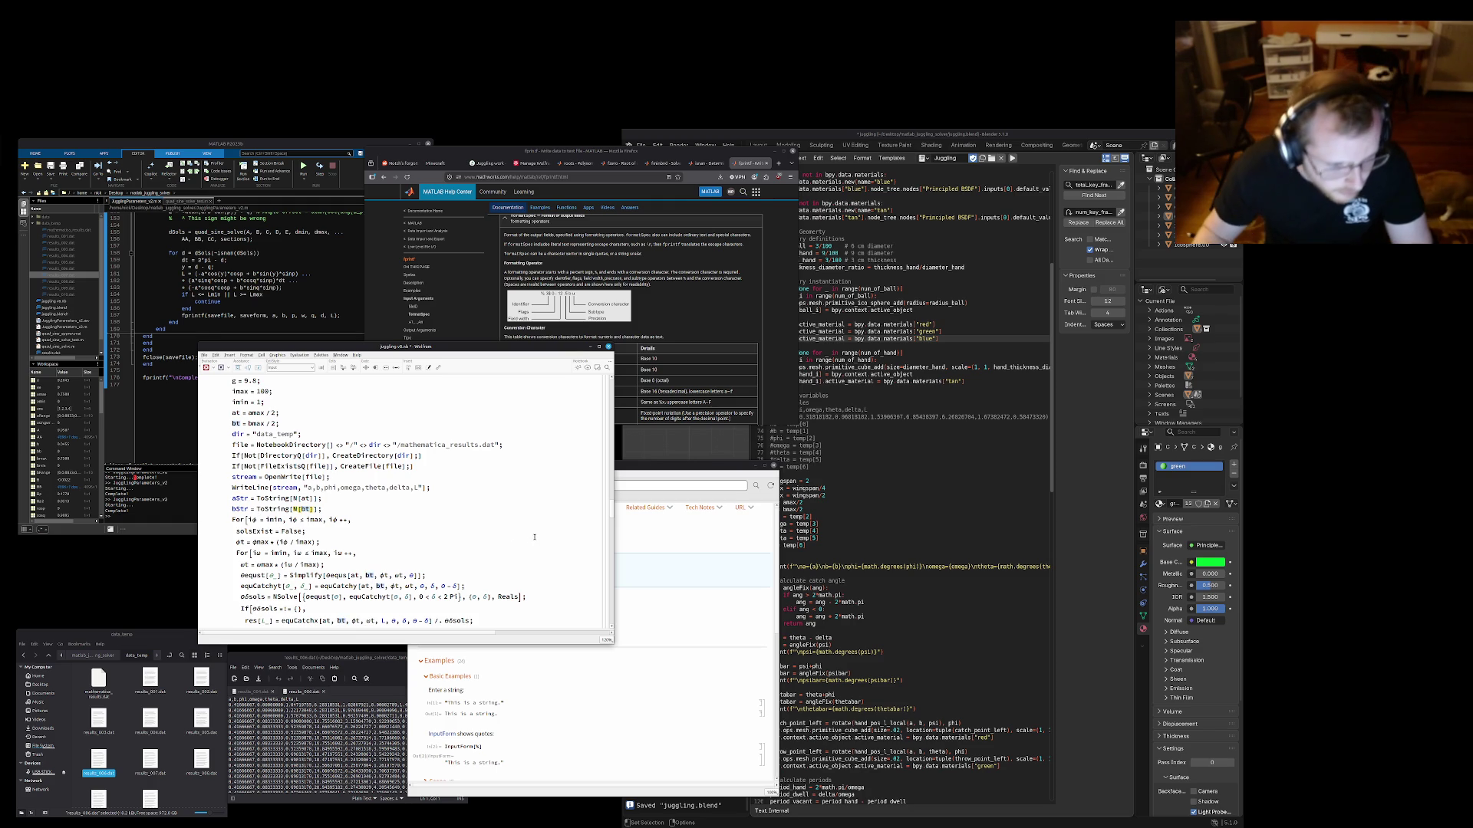
key(Down)
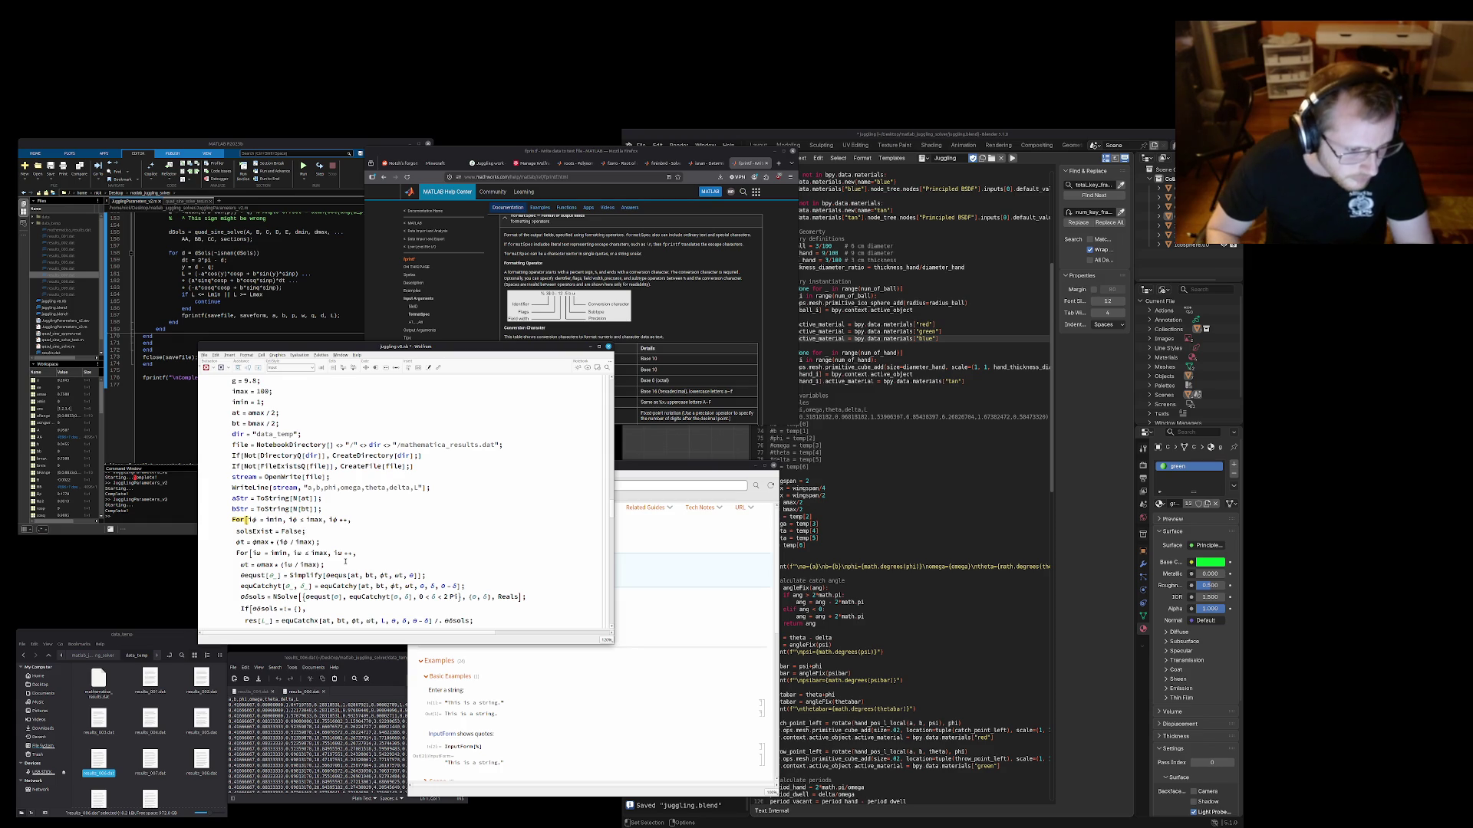
Add φStr = ToString[N[φt]]; after the φt definition and delete the stray αStr line in the loop
key(Return)
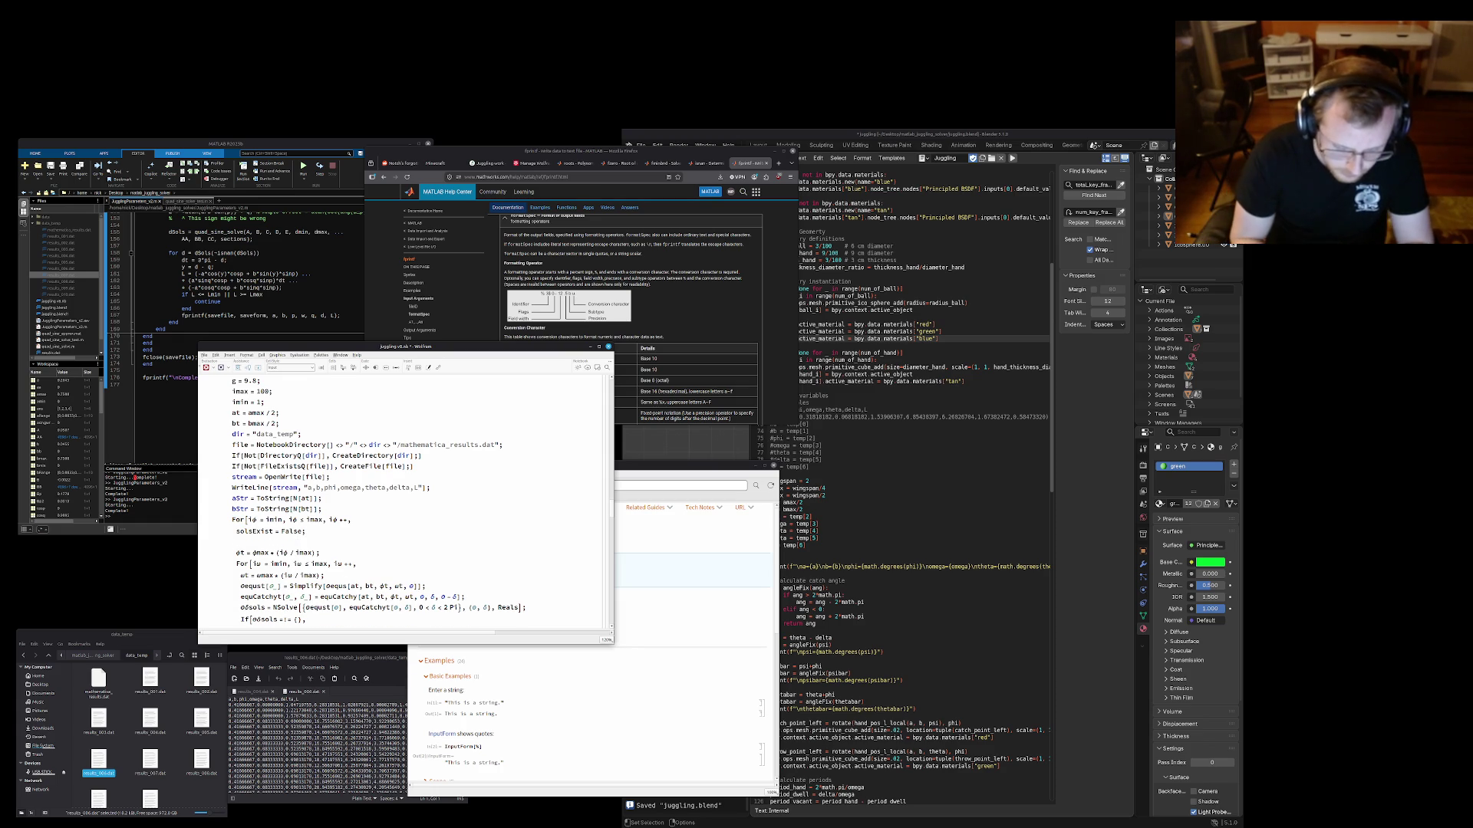
text(s)
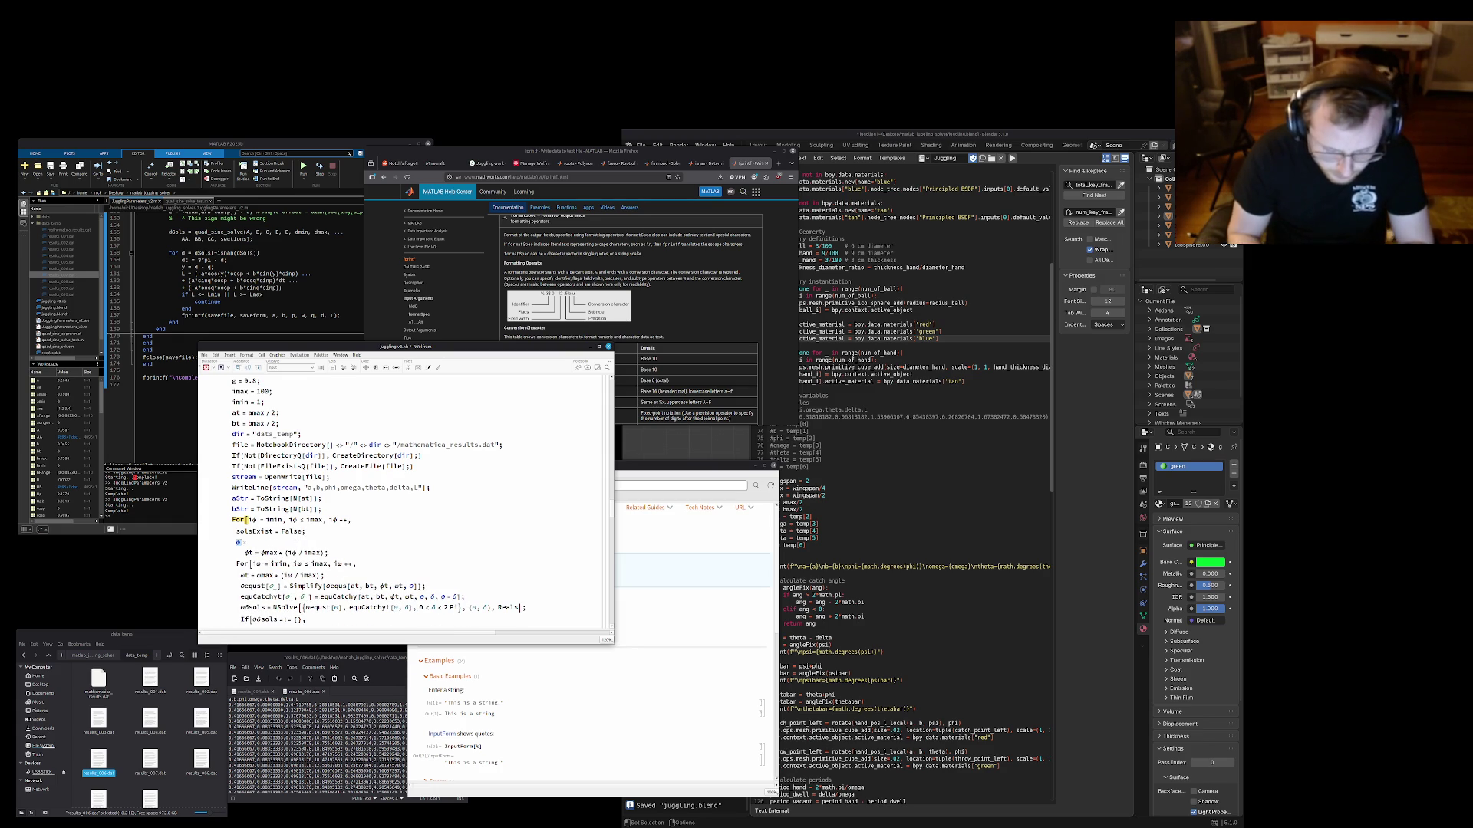
text(Str =)
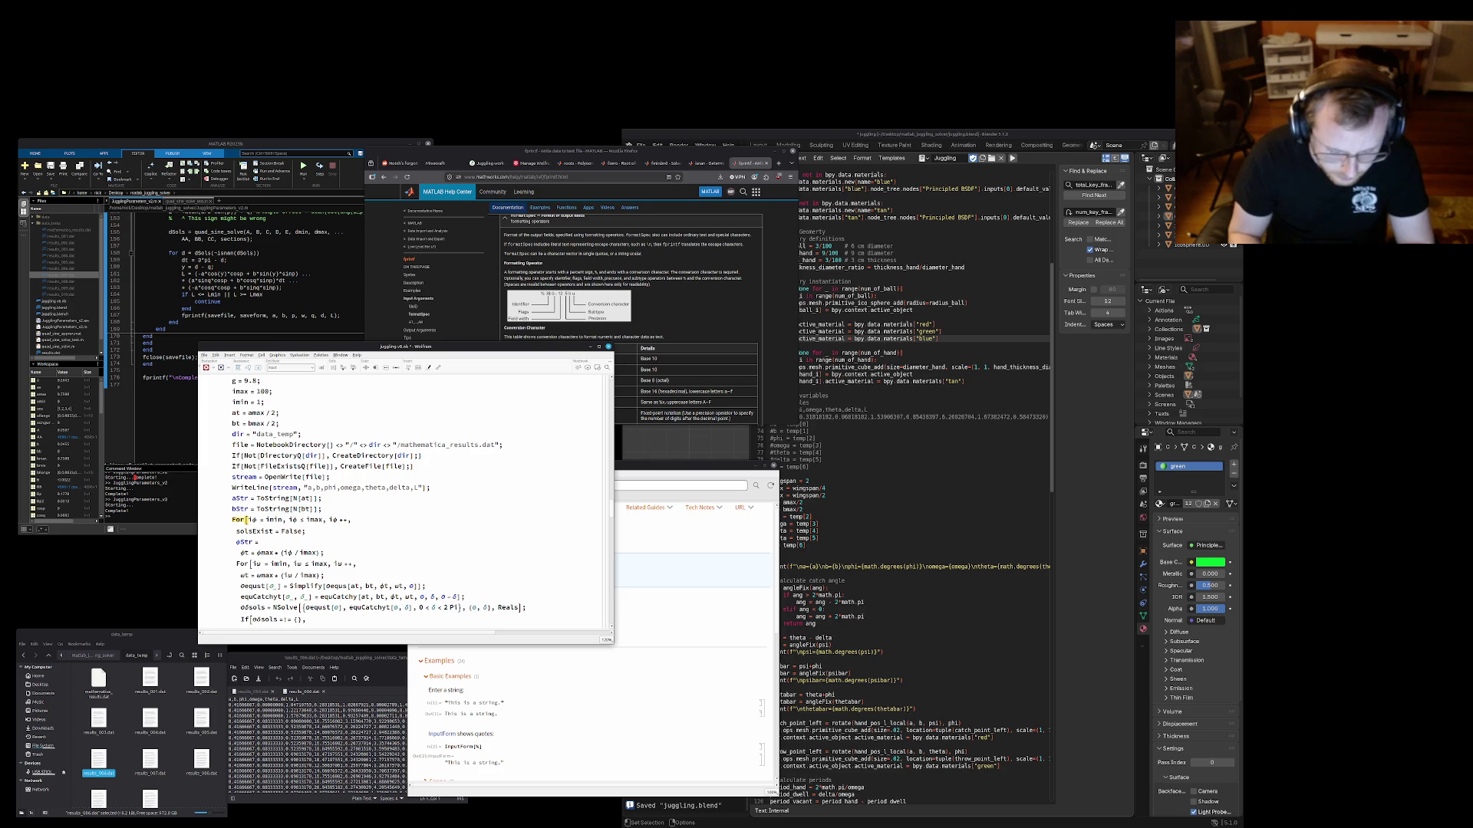
text( To)
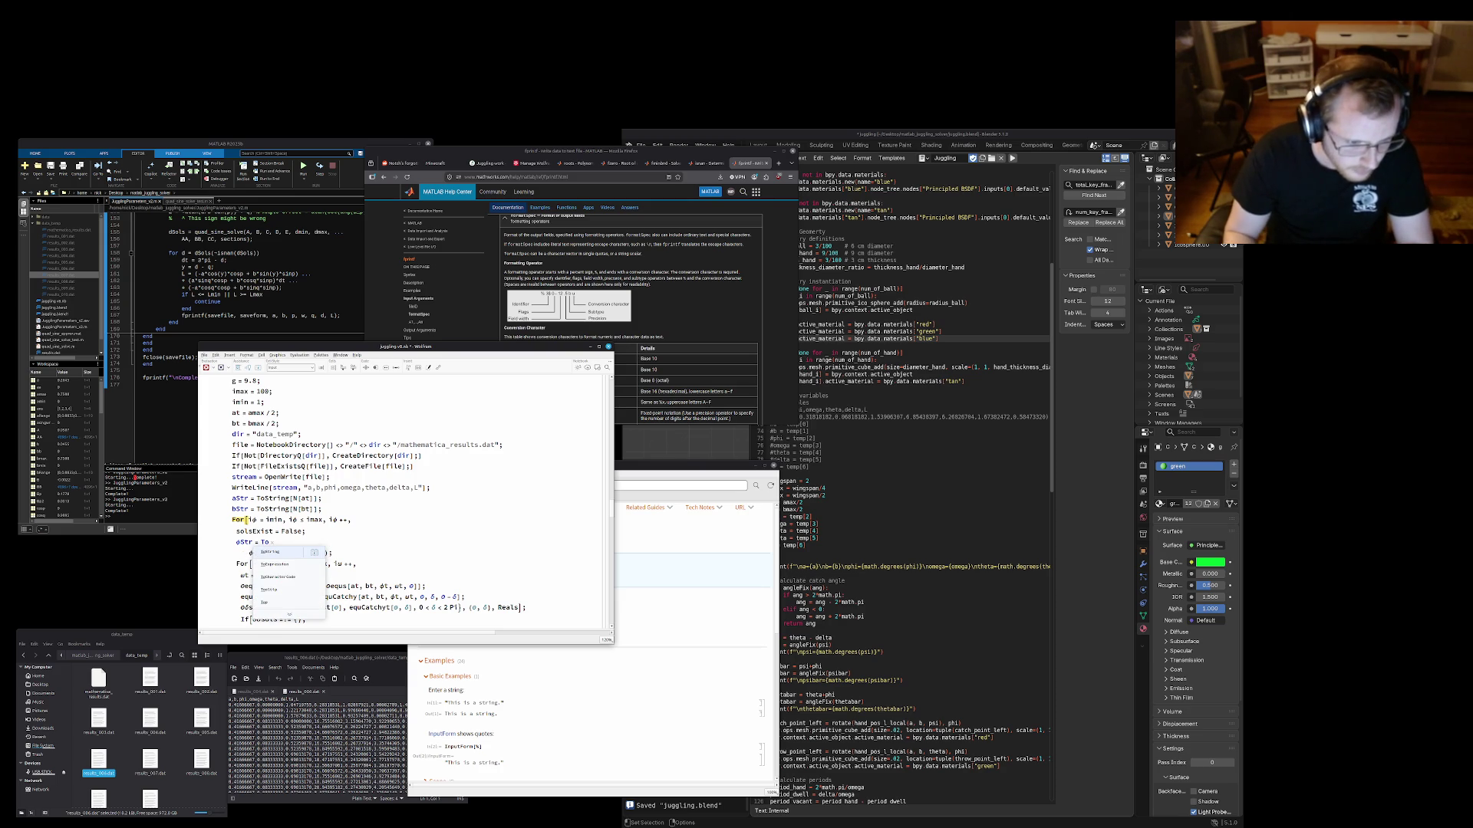
key(Return)
text([N[)
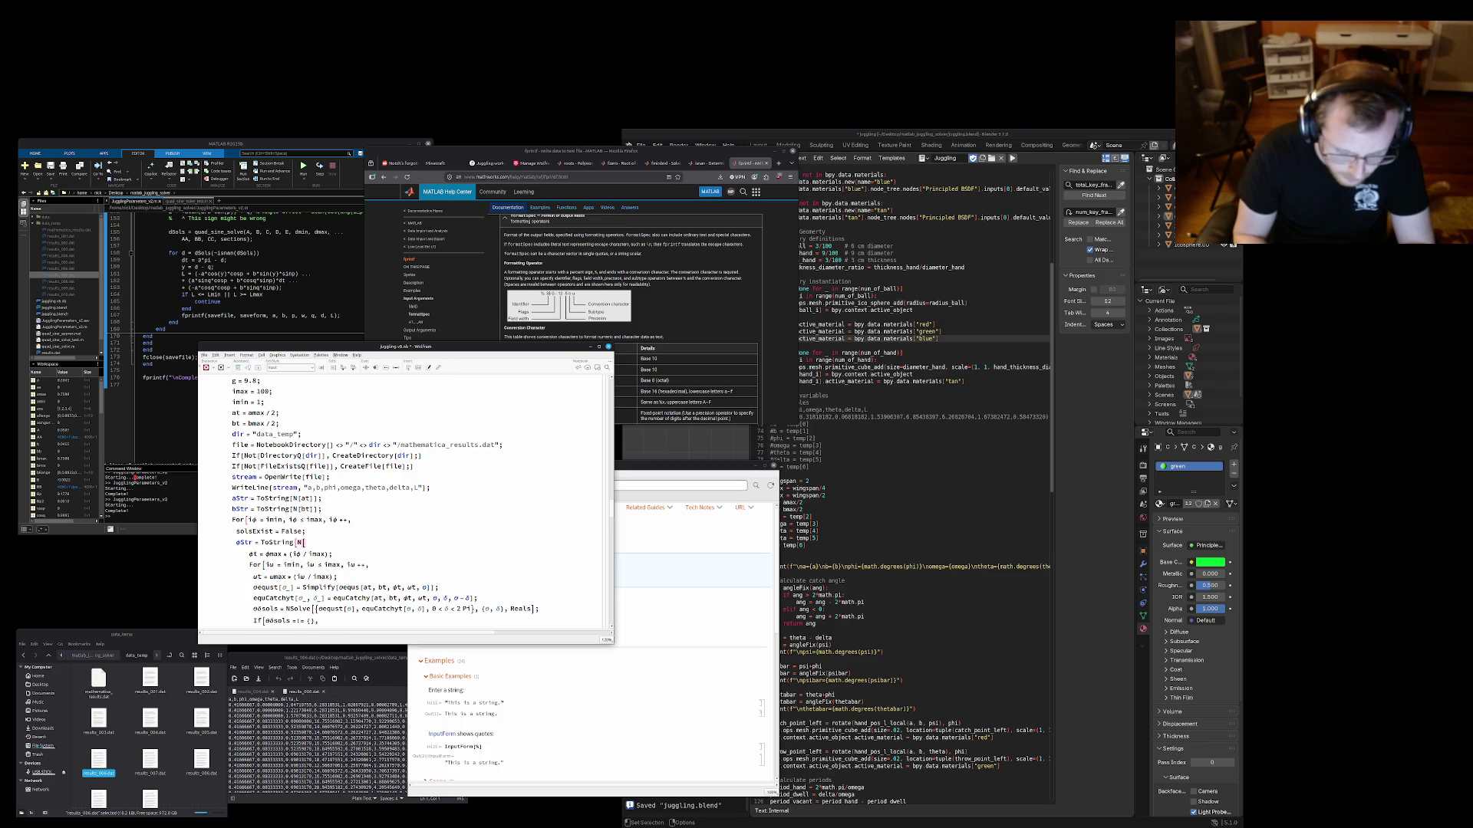
text(d)
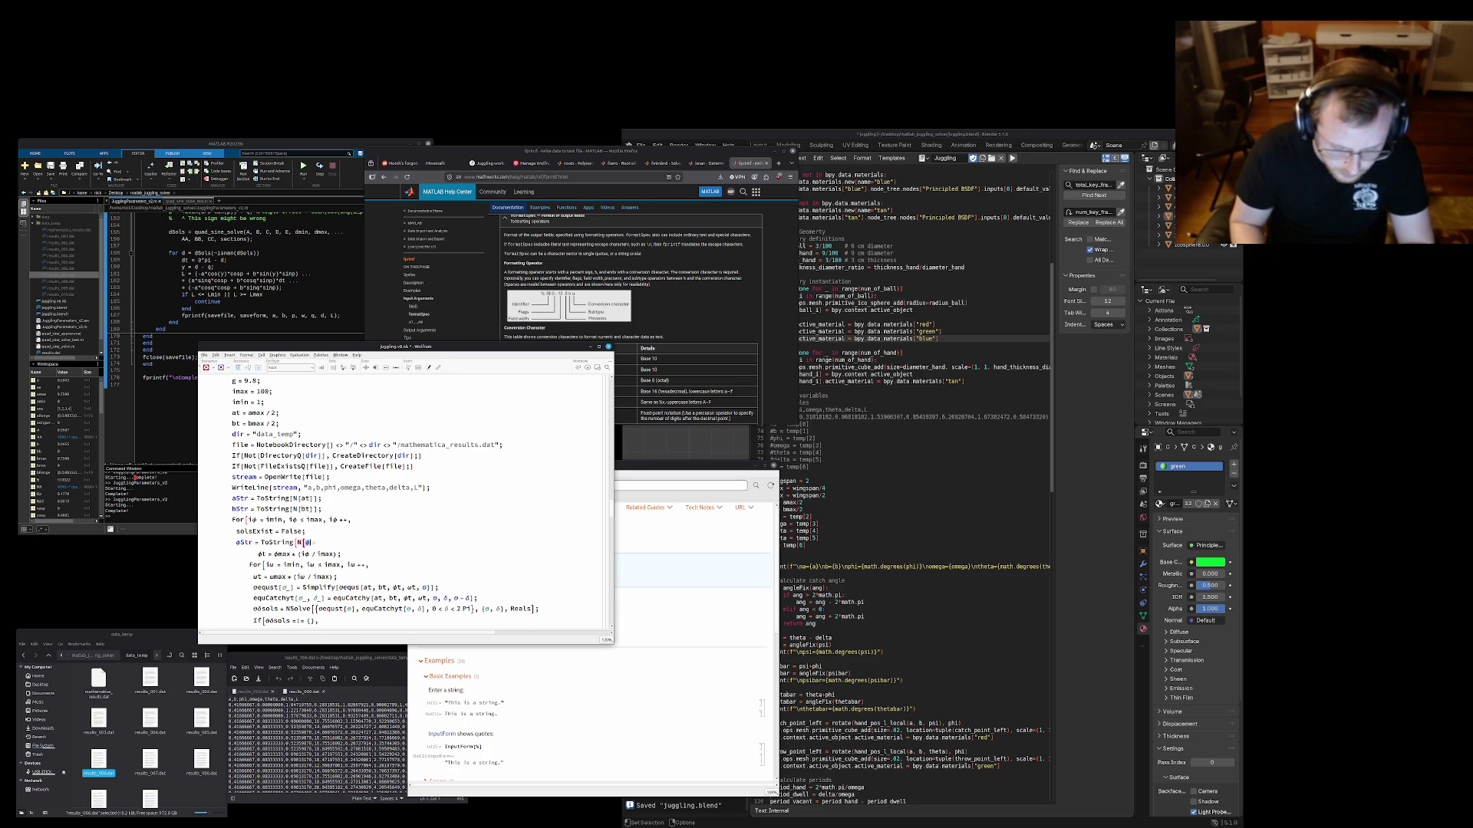
key(Escape)
text(t)
text(]];)
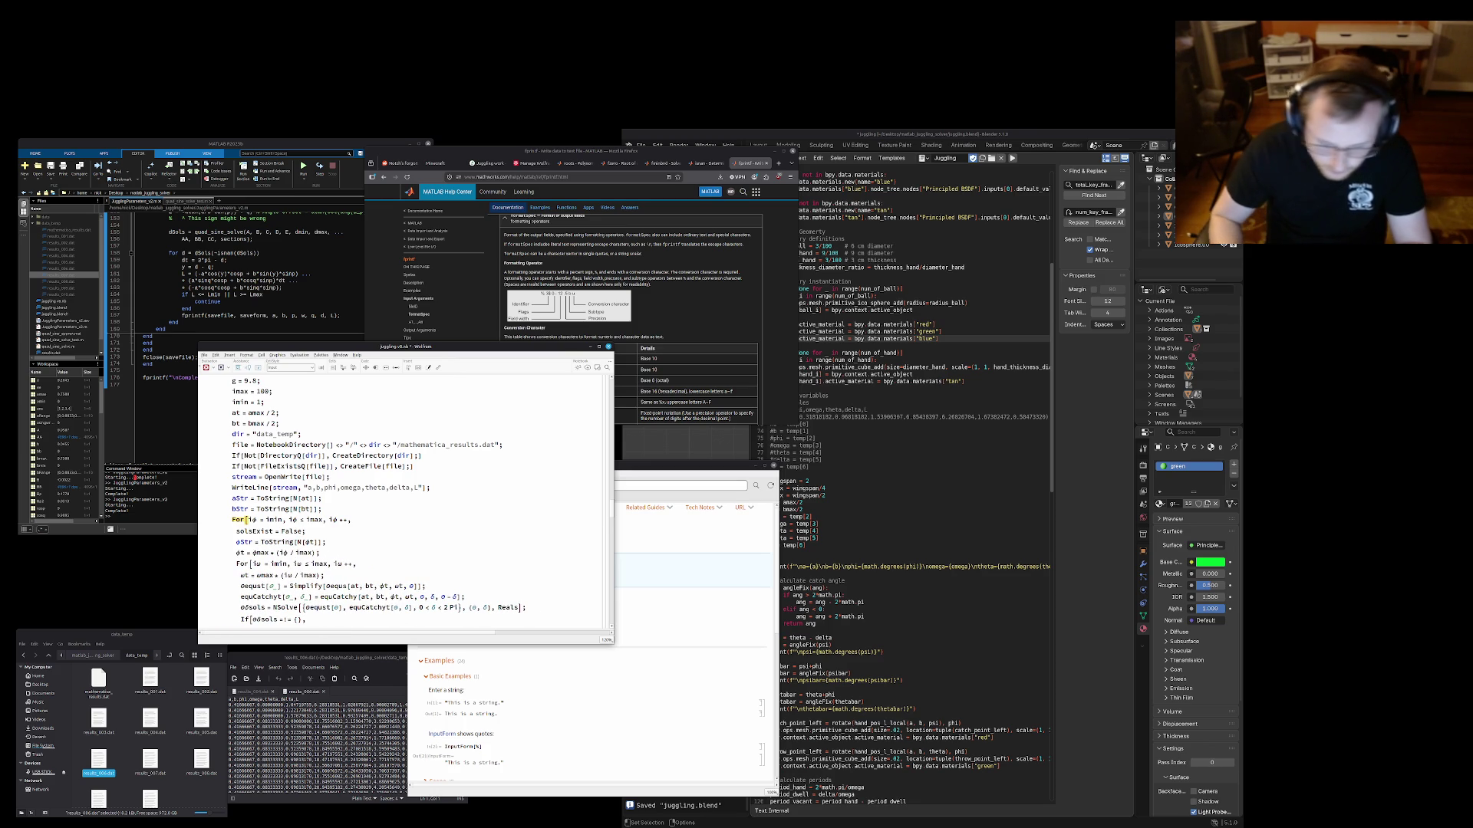
key(shift+Home)
key(BackSpace)
key(BackSpace)
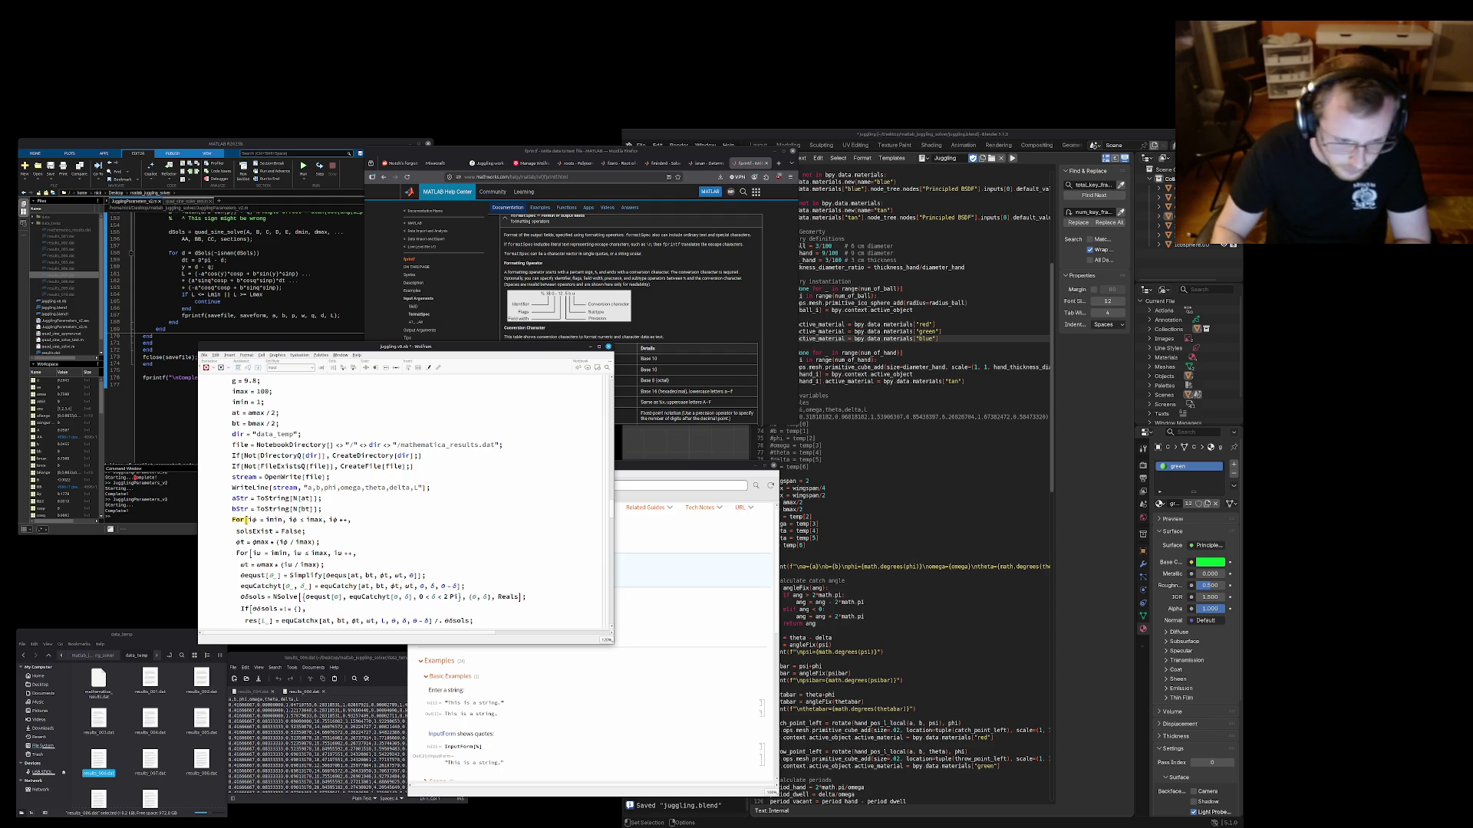
key(Return)
text(φStr = ToString[N[φt]];)
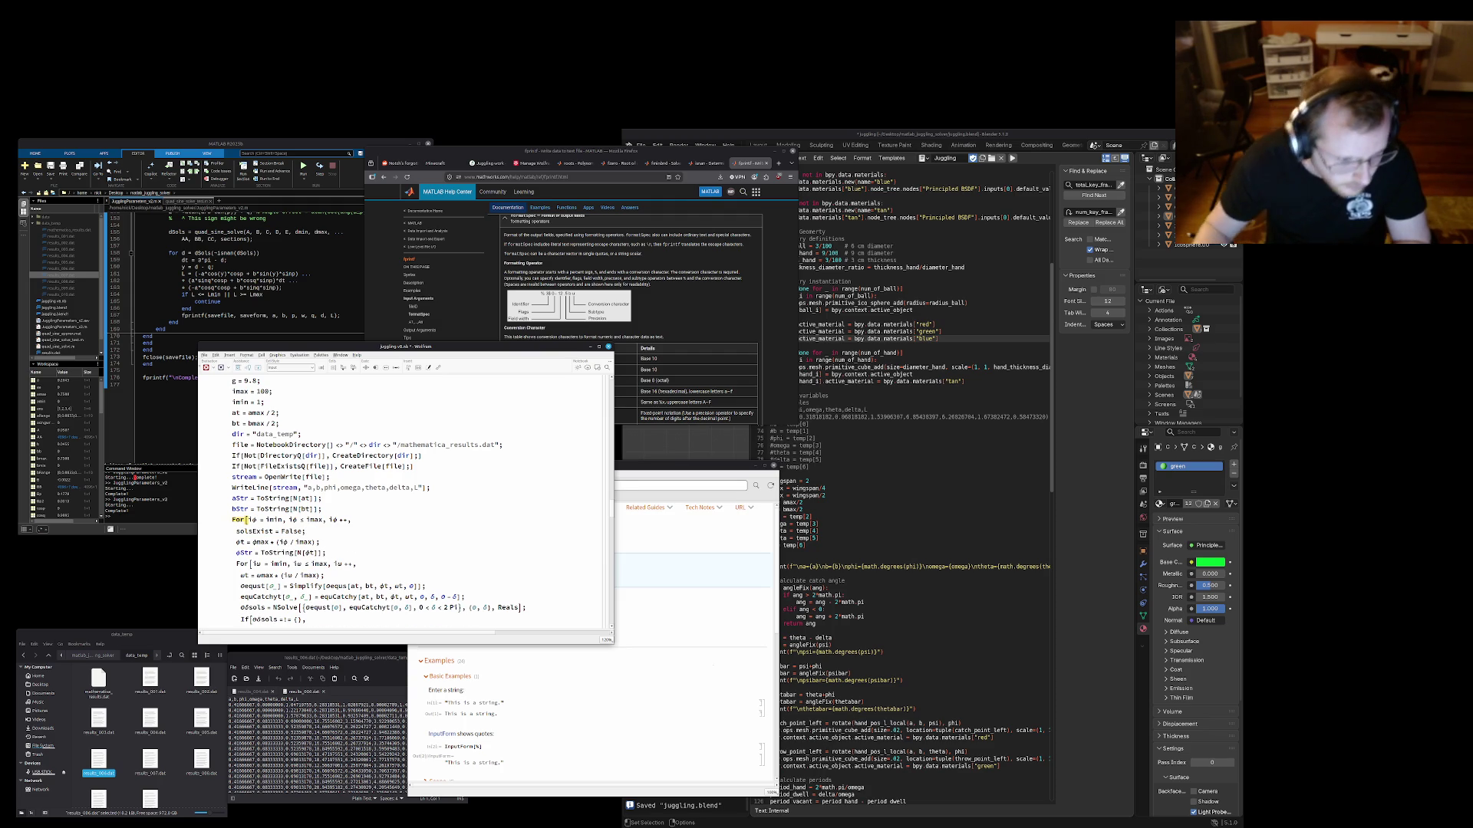
scroll(403, 494, down, 1)
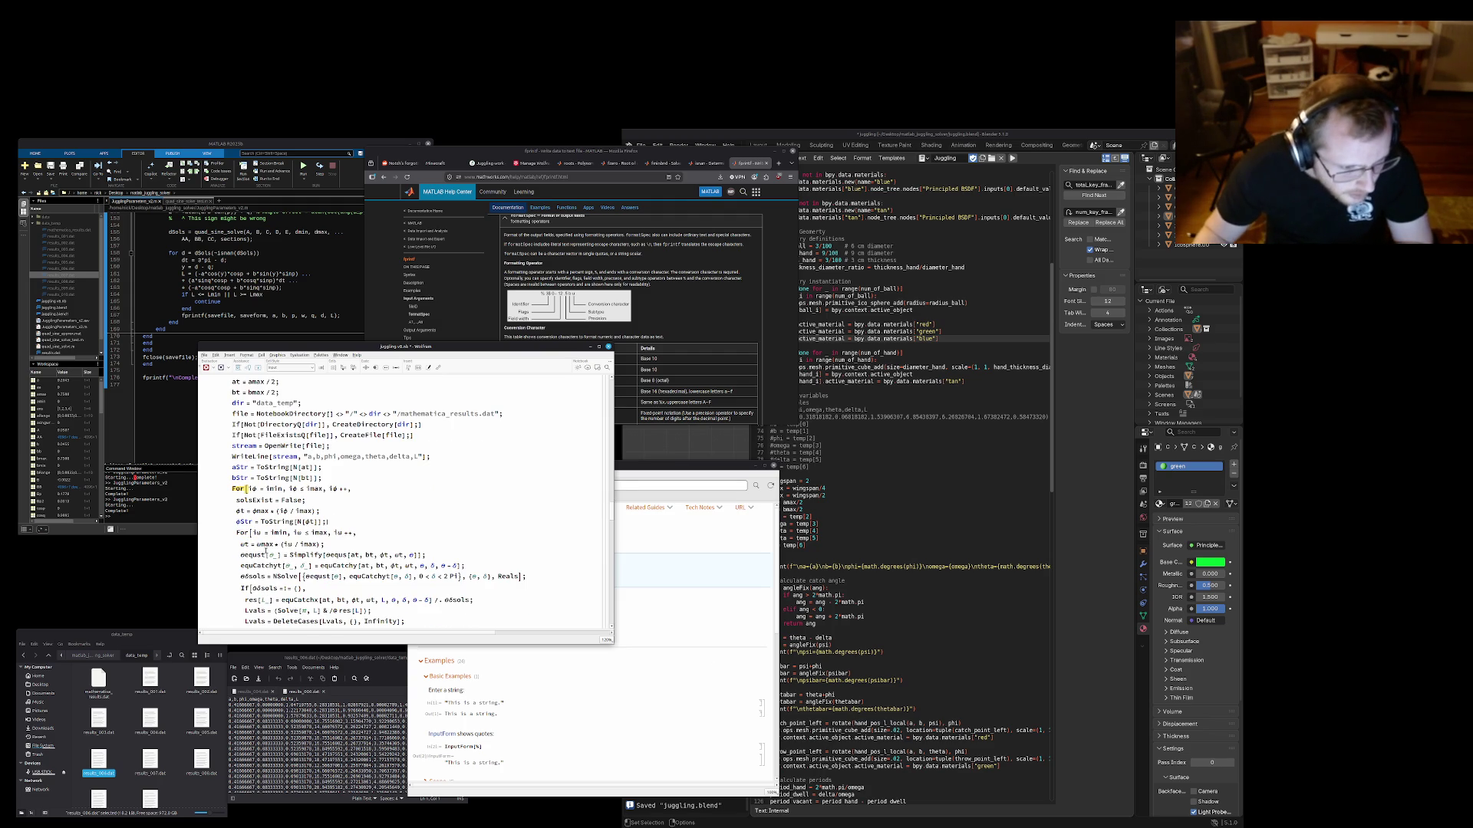
Move into the inner loop's code and bring the results_006.dat file to the front
click(251, 555)
click(255, 576)
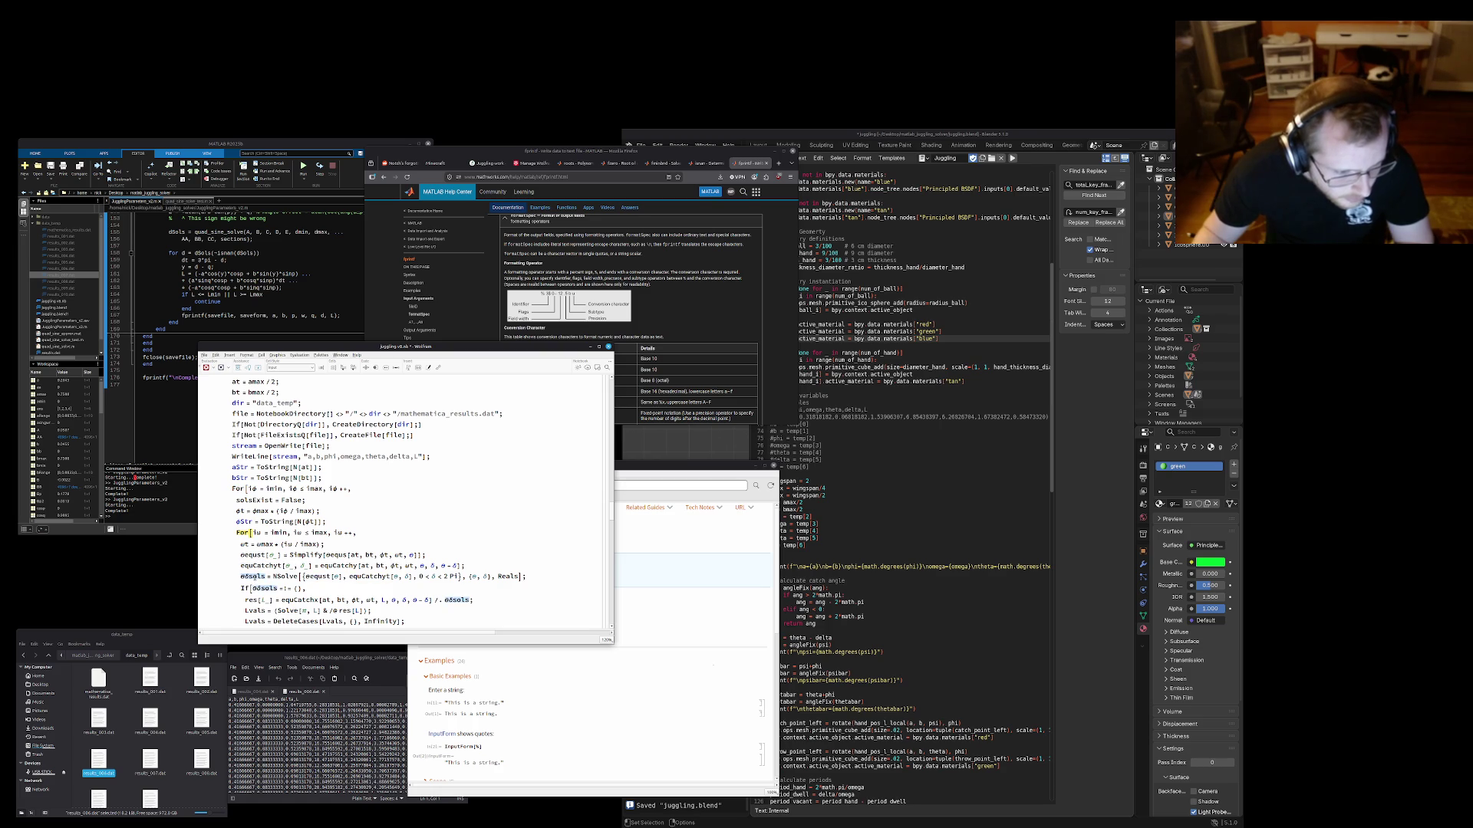
click(338, 542)
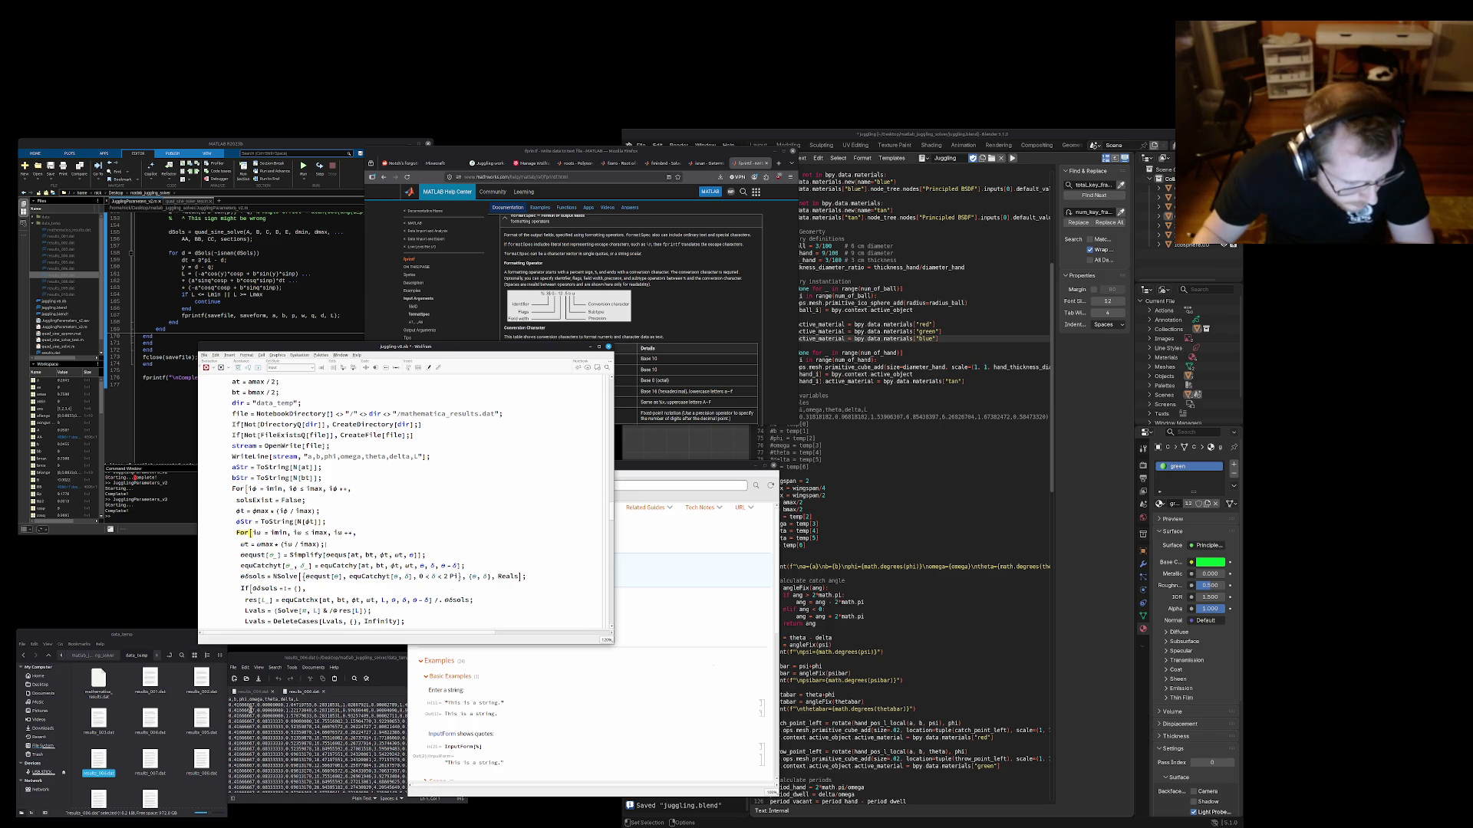
click(291, 658)
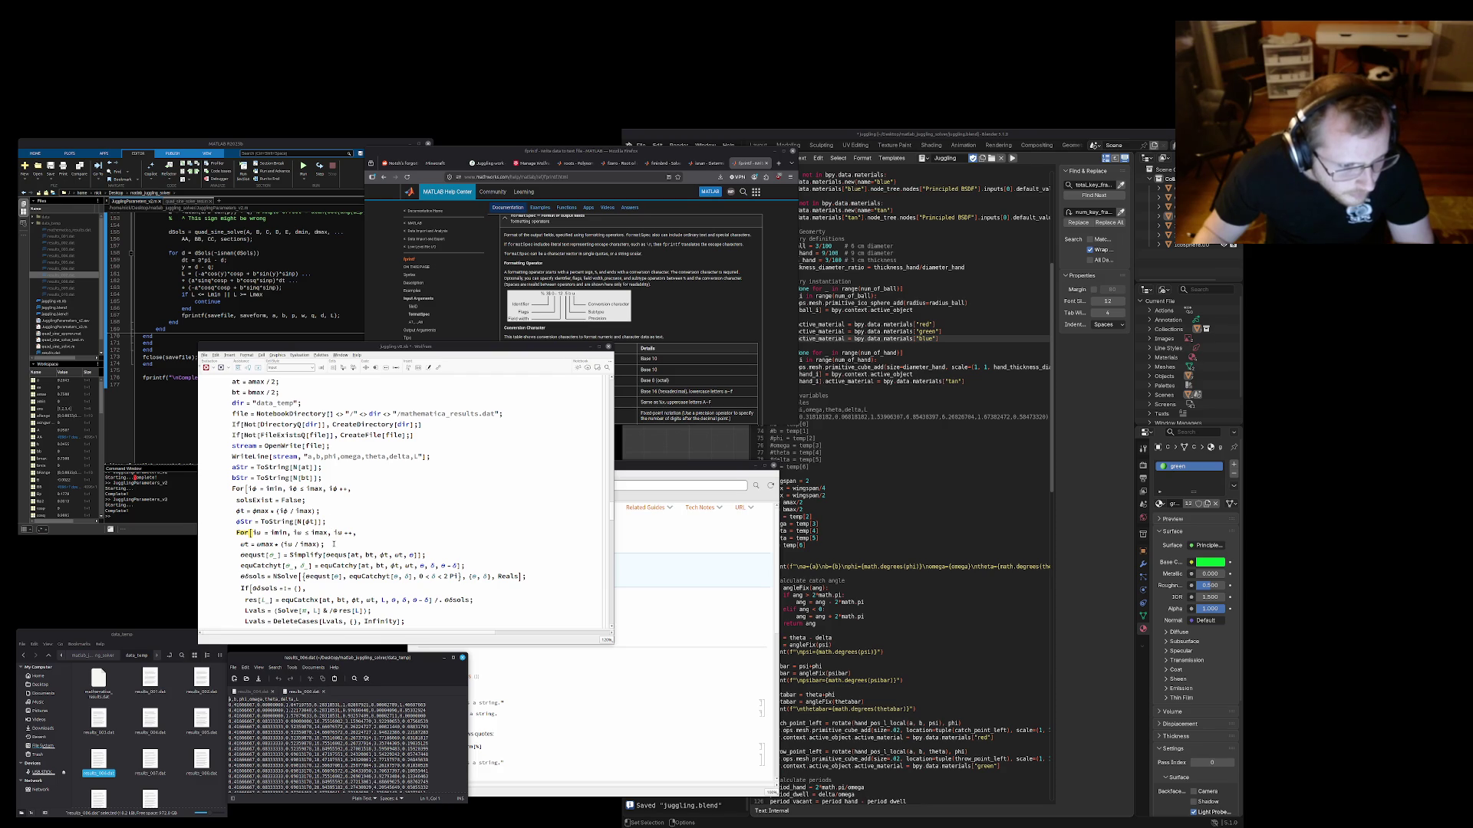
Paste an ωStr = ToString[N[ωt]]; line below ωt and fix the indentation beneath it
key(Return)
key(ctrl+v)
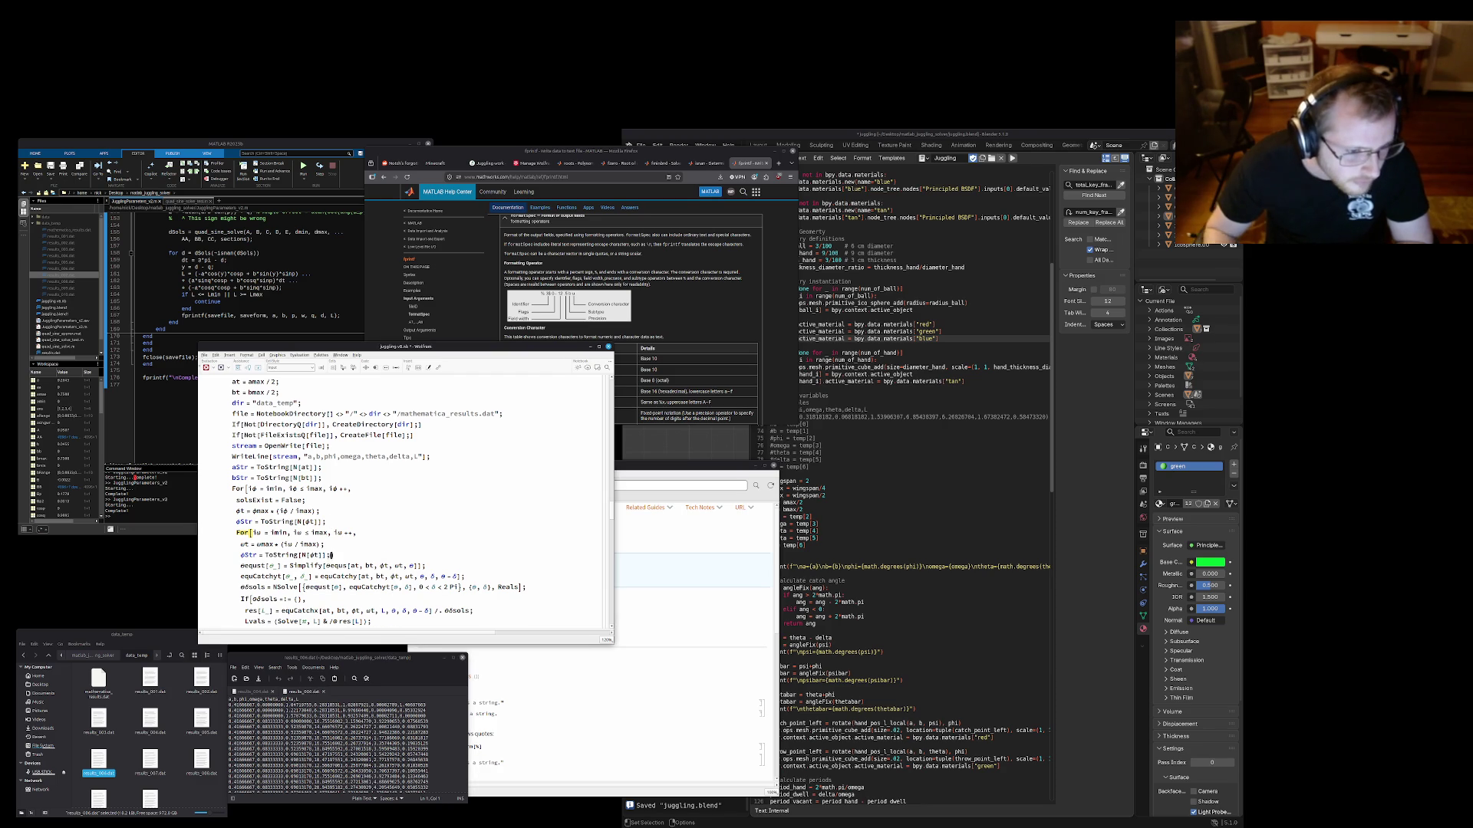
key(Right)
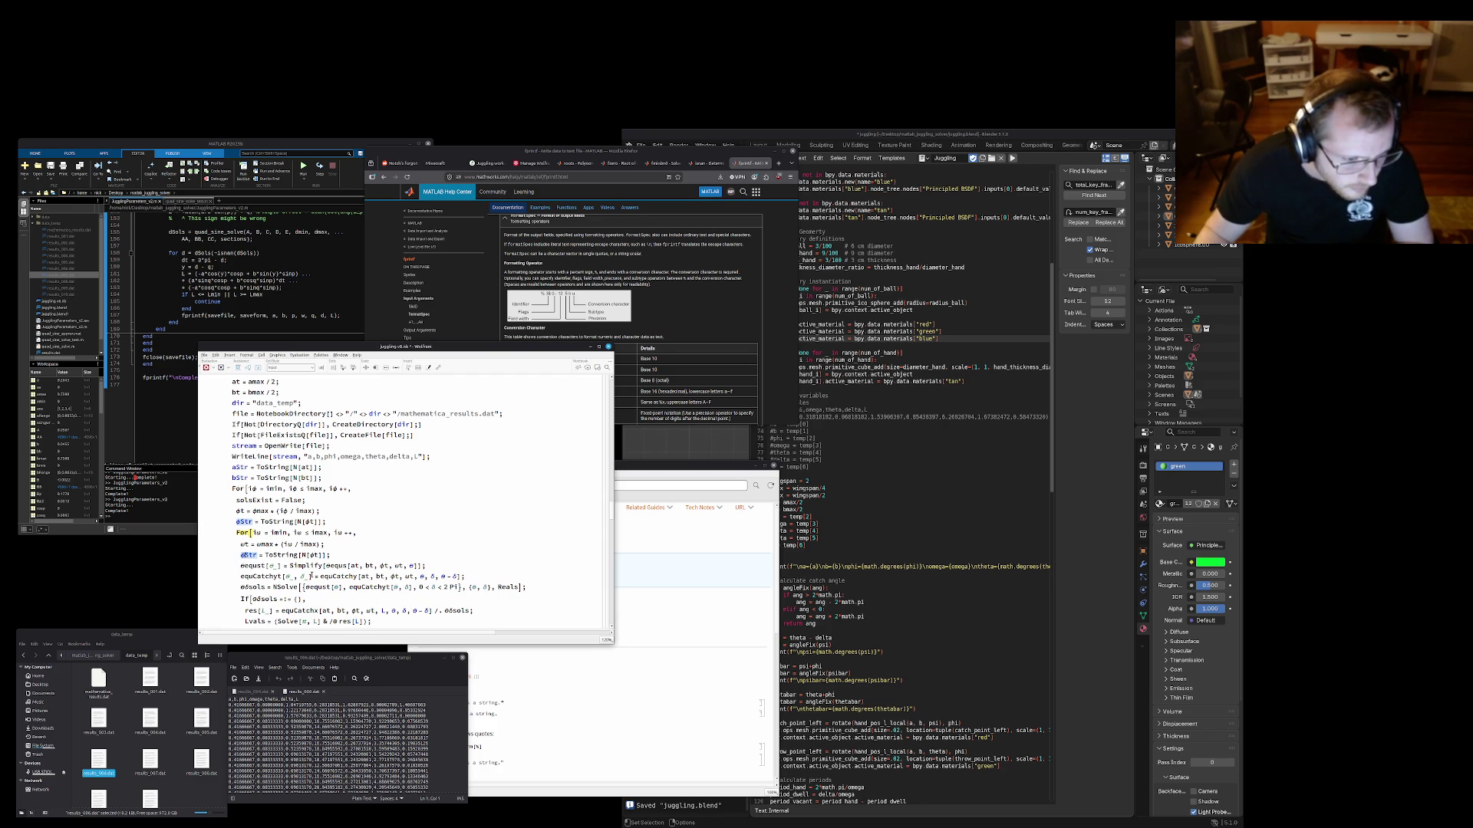
key(Tab)
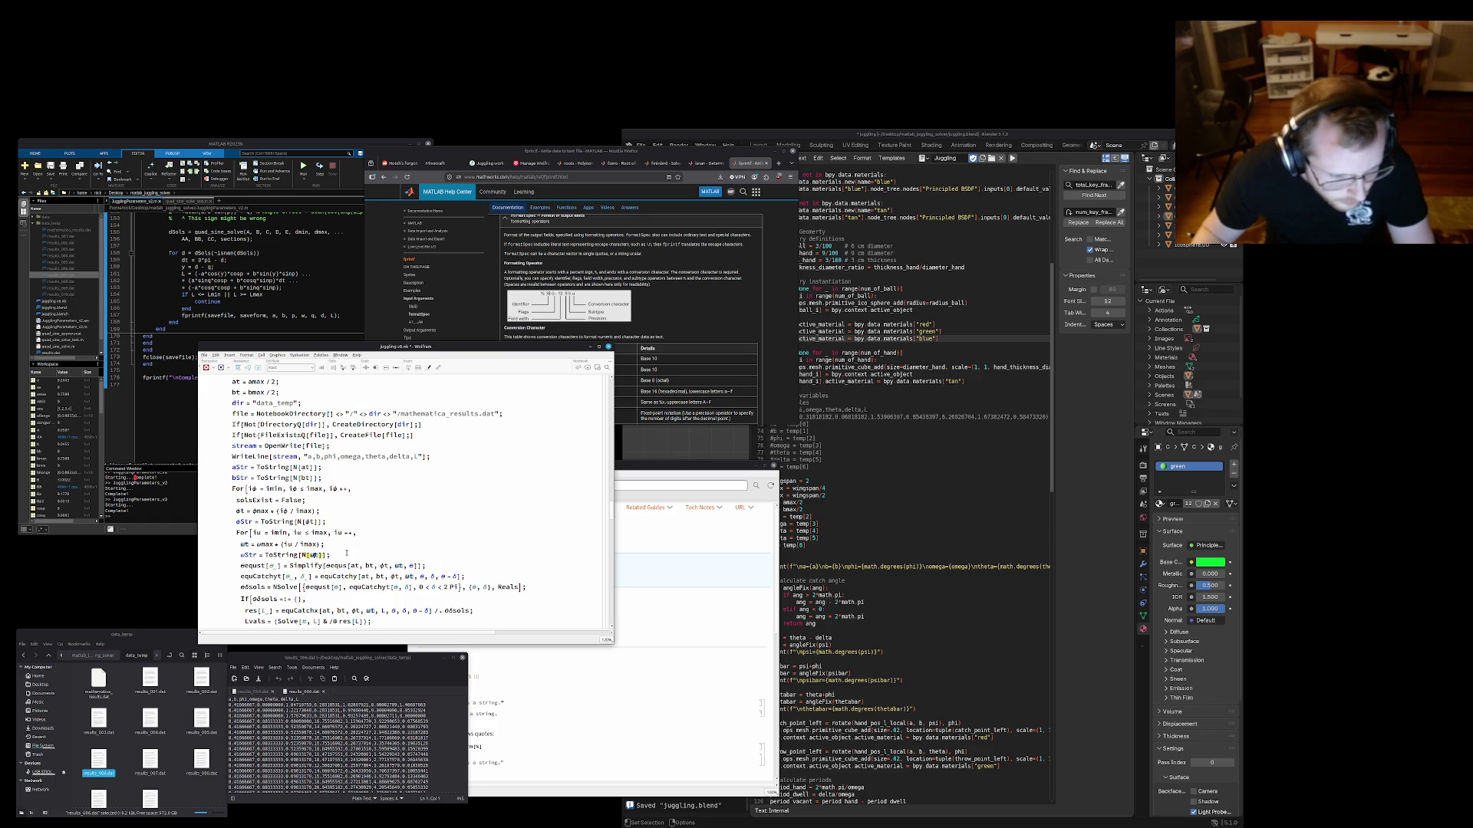
click(344, 559)
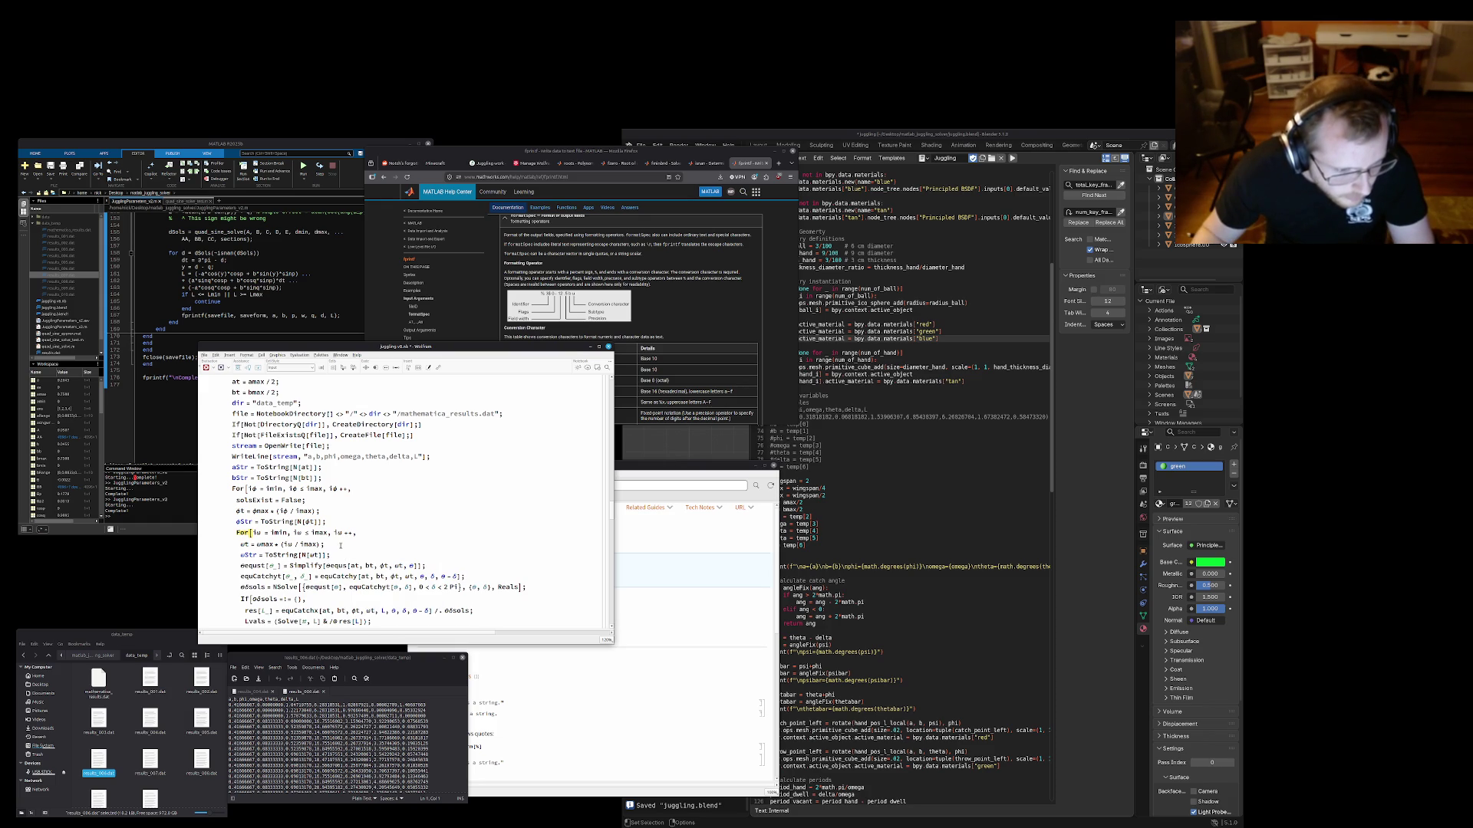
scroll(337, 575, down, 3)
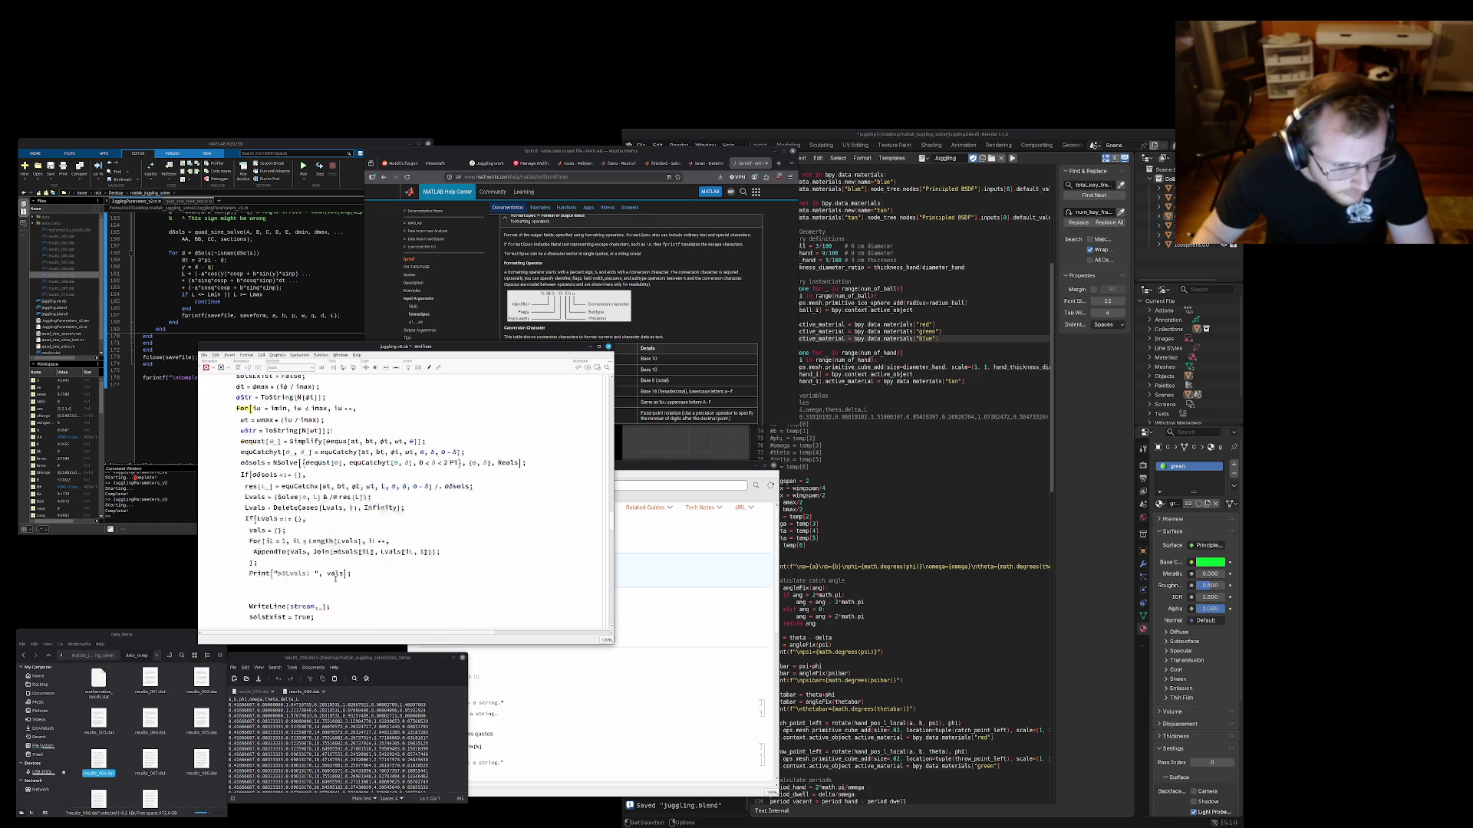
scroll(334, 570, down, 4)
scroll(326, 556, up, 1)
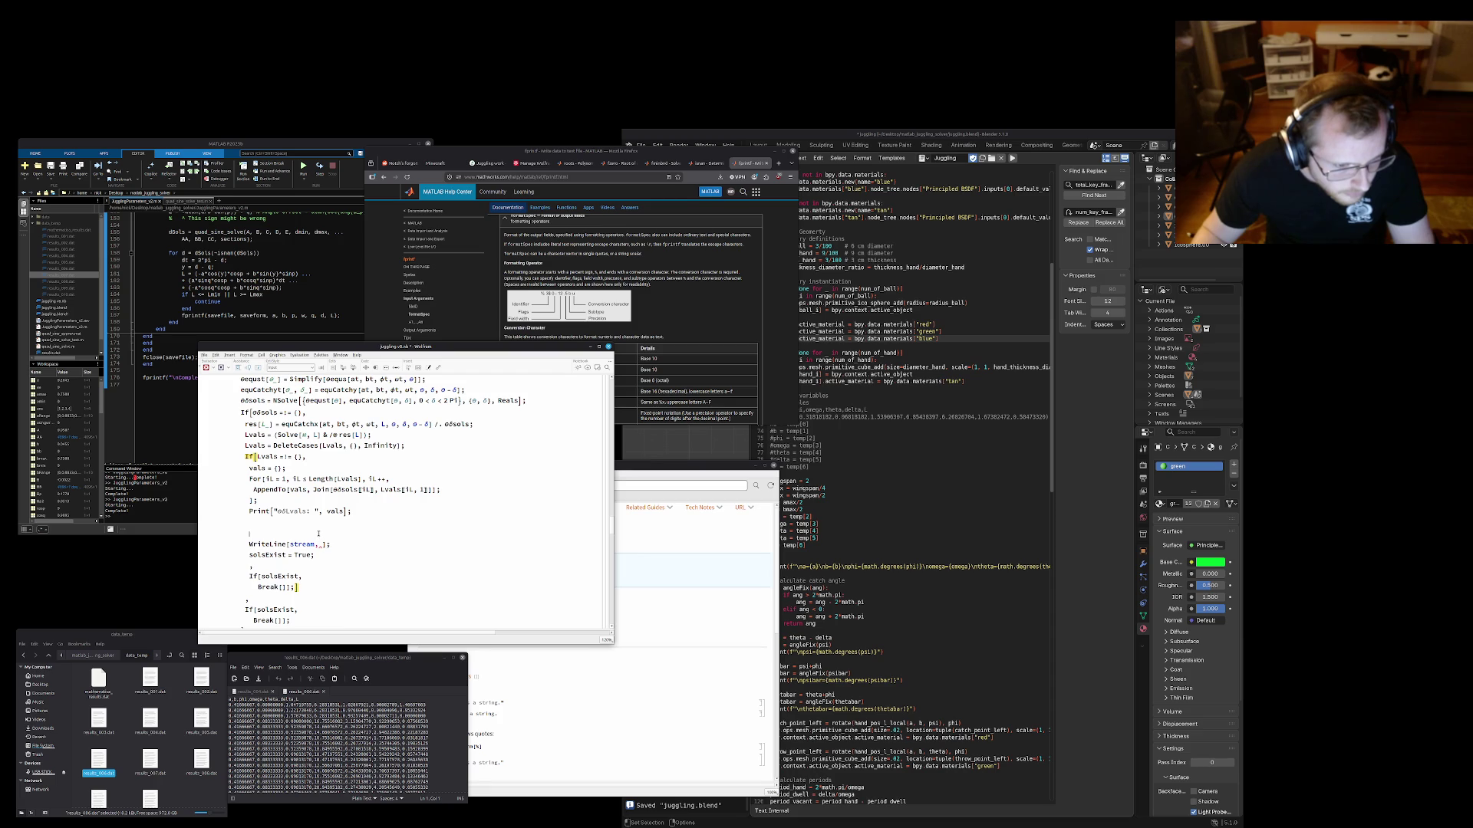
Delete the blank lines after Print so WriteLine[stream, ] follows it directly
drag(338, 535, 352, 511)
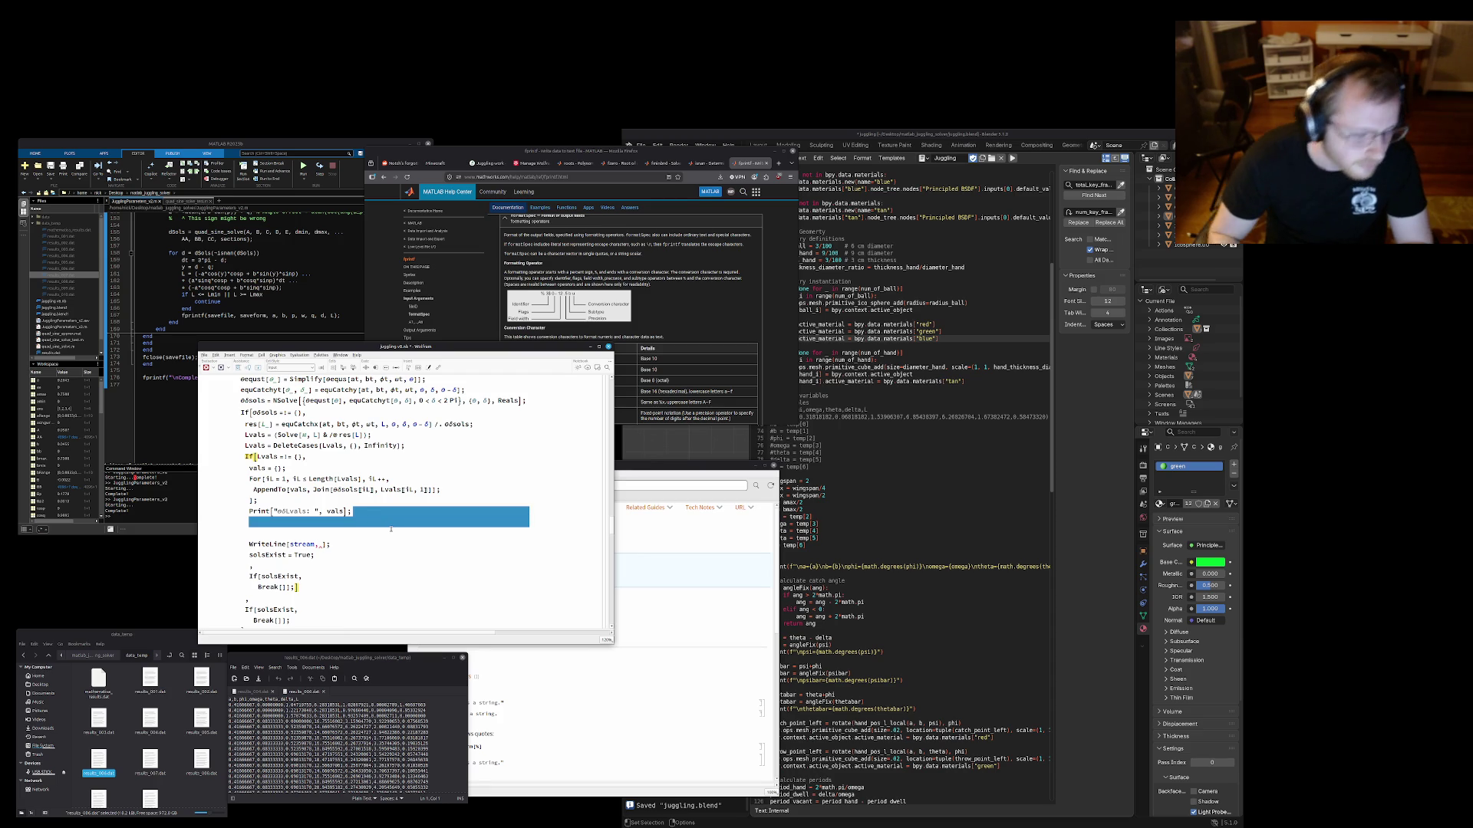
key(BackSpace)
scroll(351, 511, up, 3)
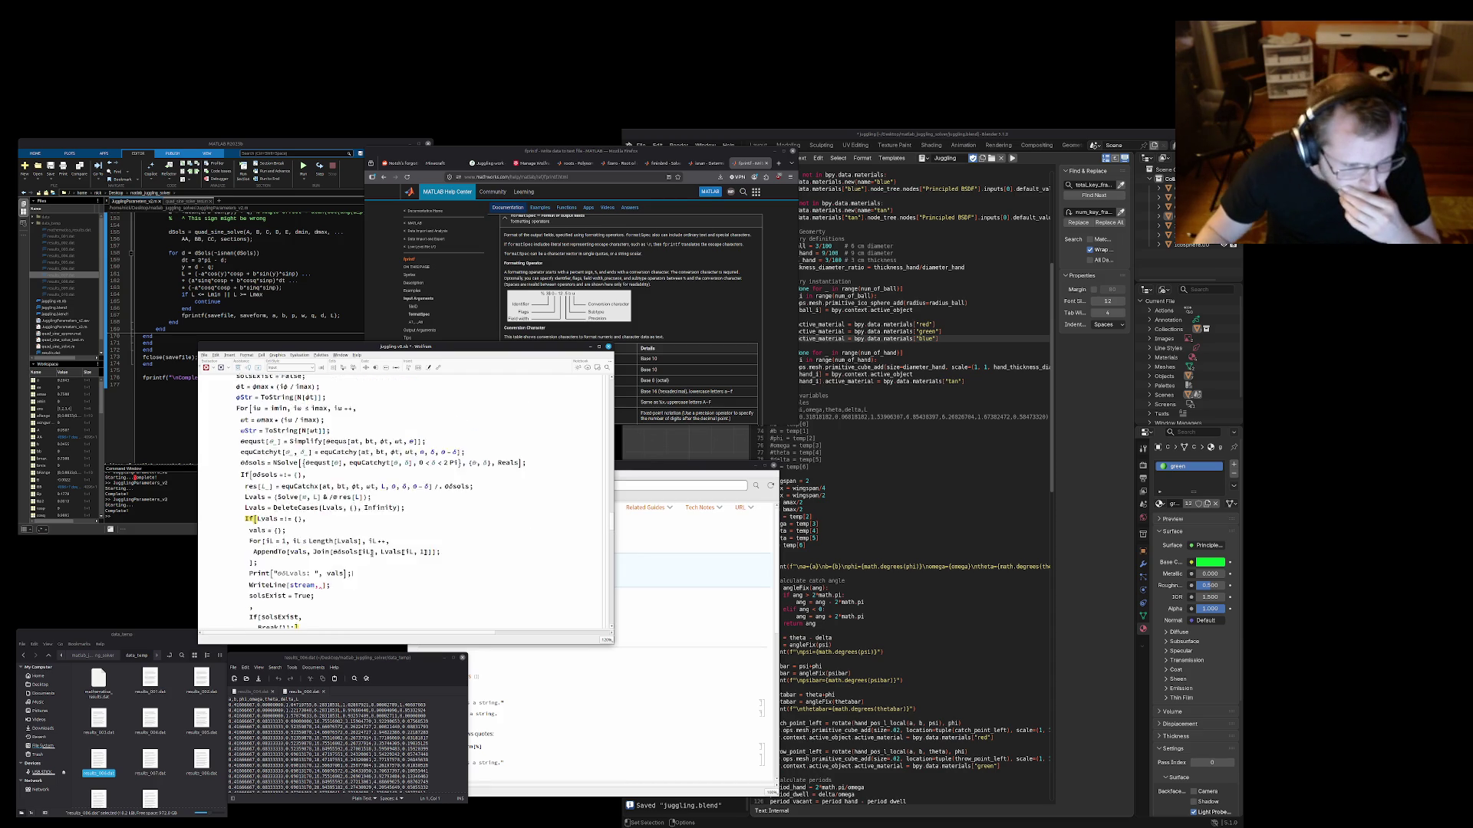
scroll(372, 555, up, 2)
scroll(375, 554, down, 1)
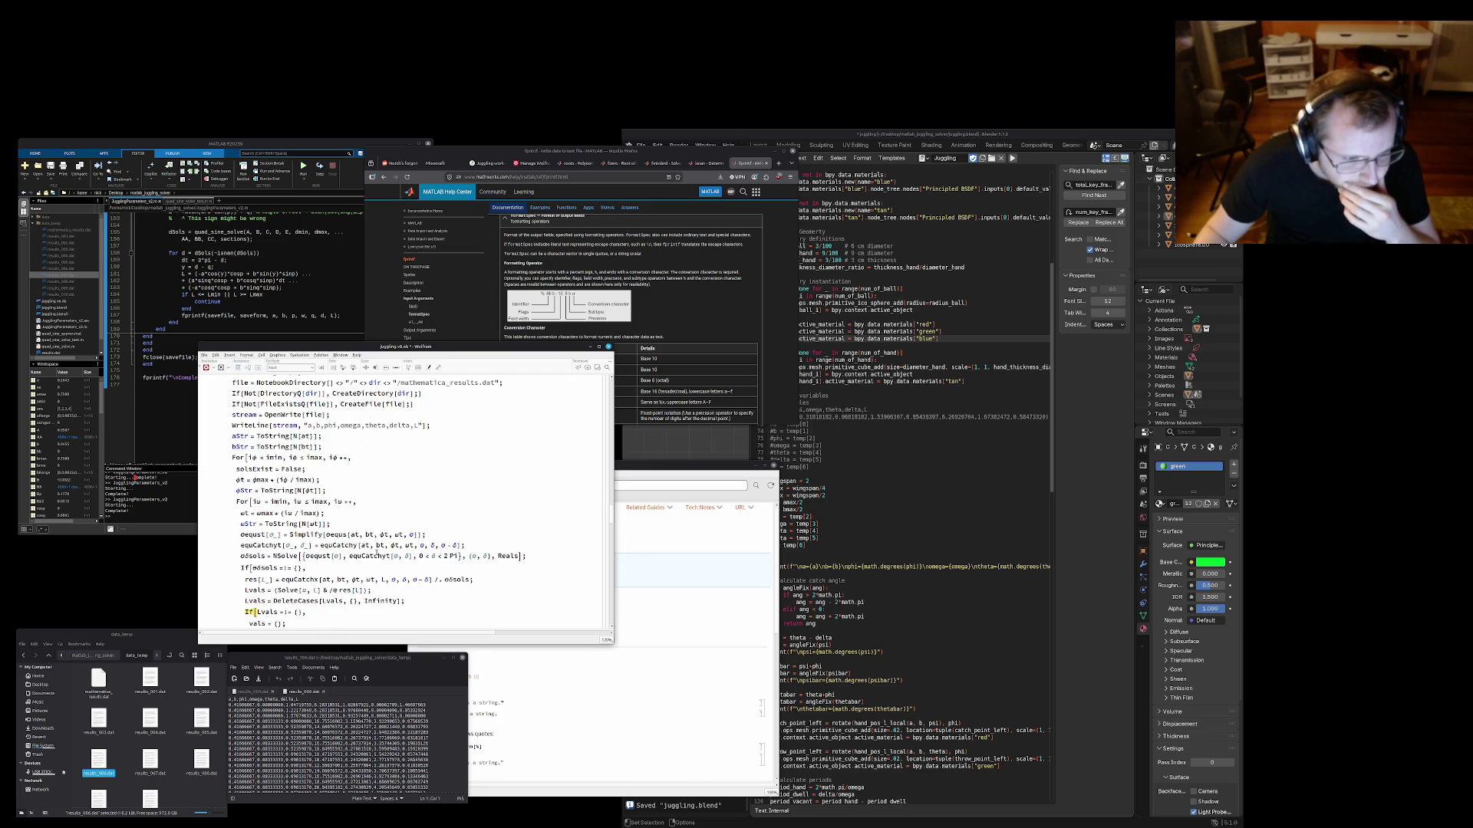
scroll(376, 554, down, 2)
scroll(375, 554, down, 1)
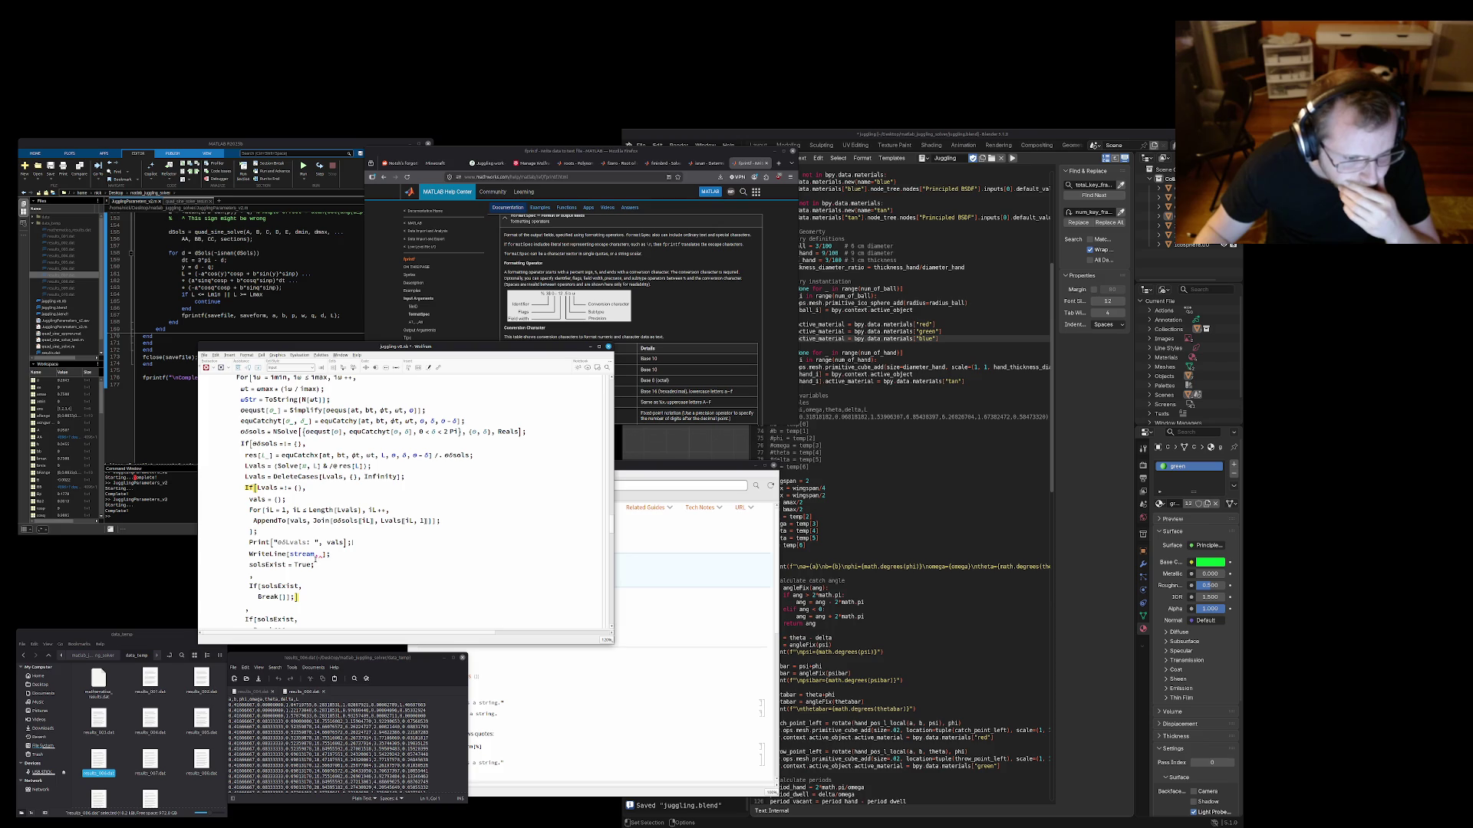
click(323, 557)
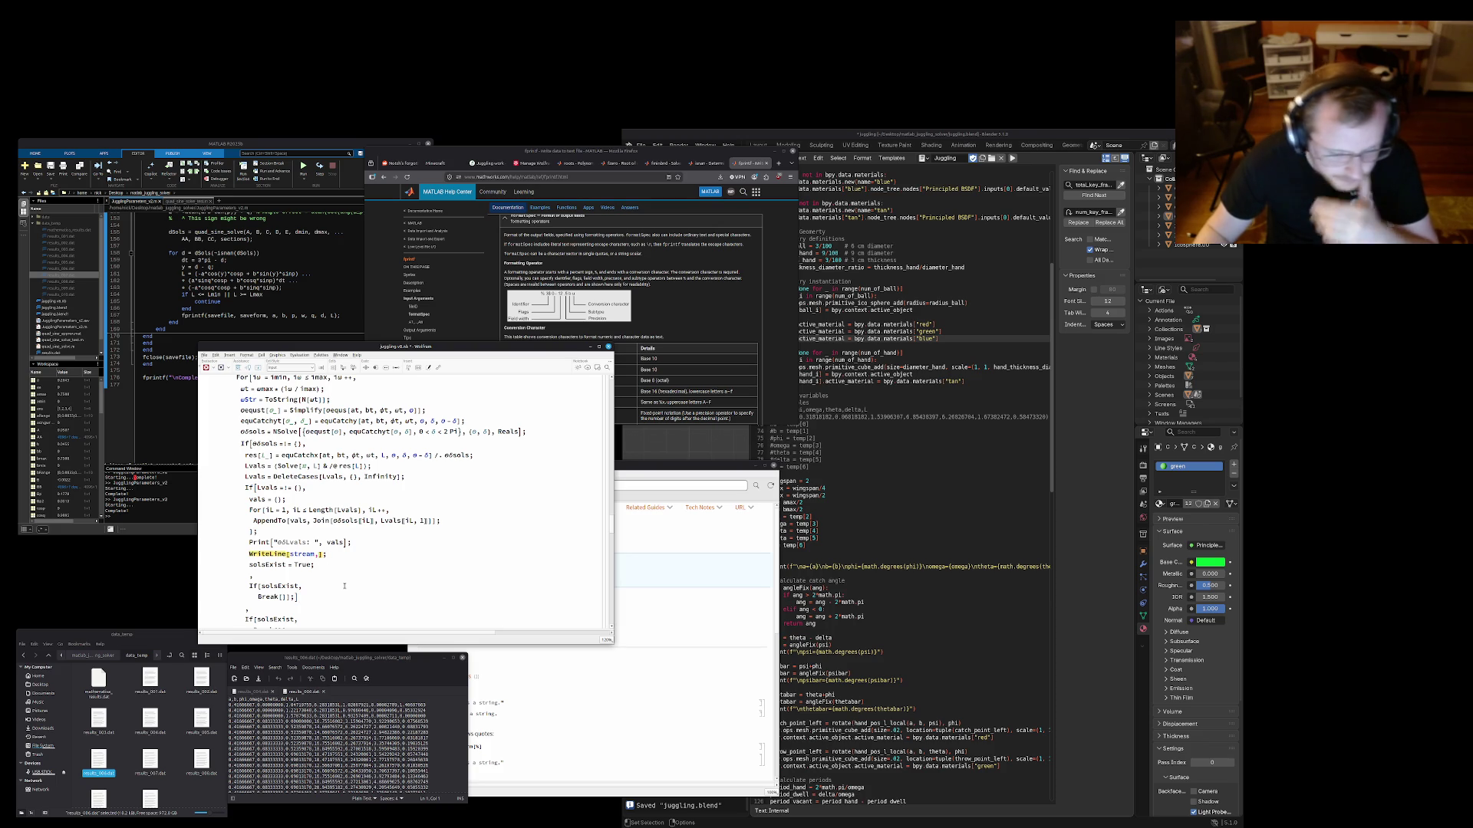
text(a)
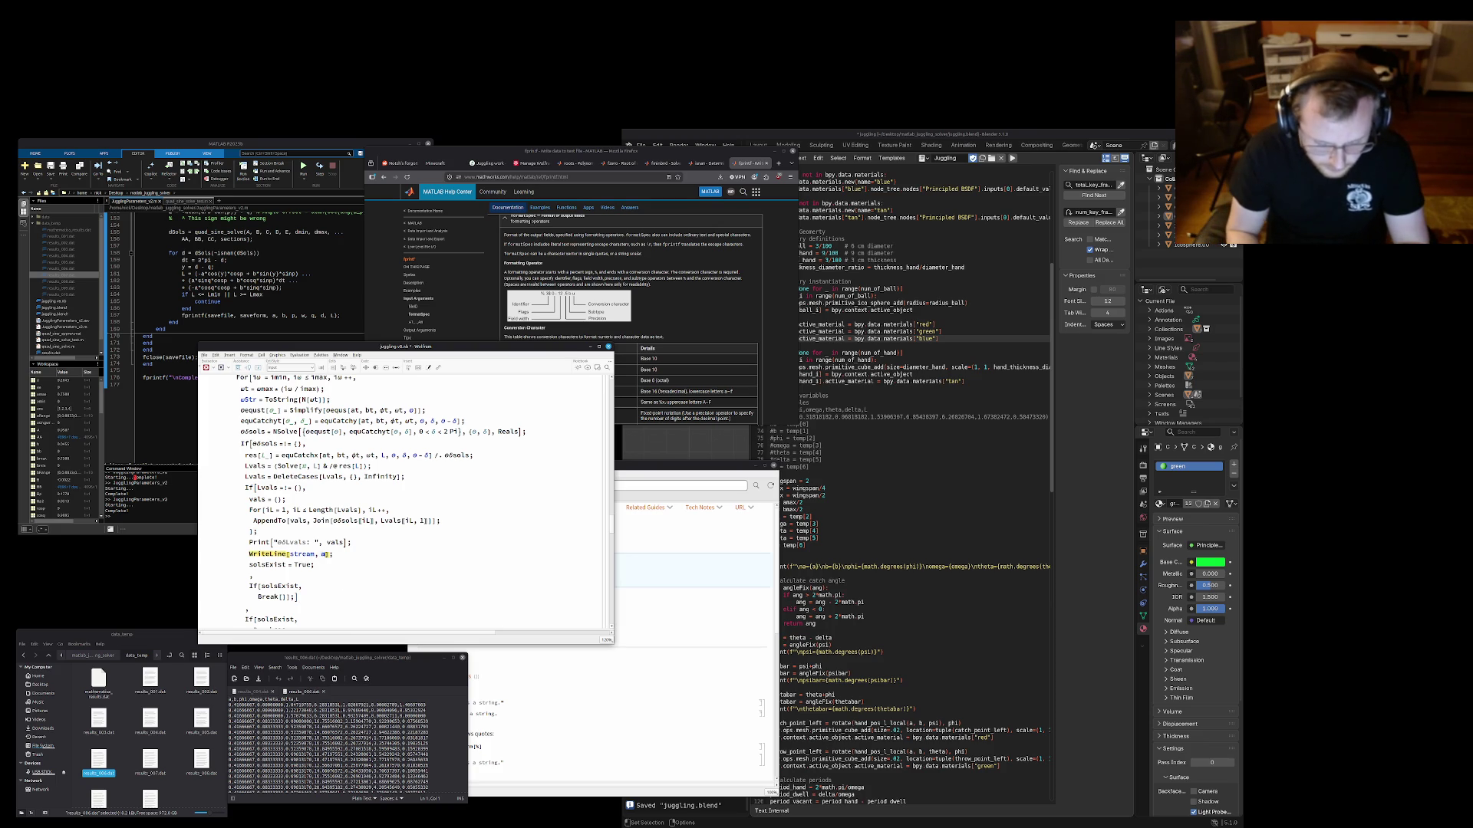
text(Str <> ",)
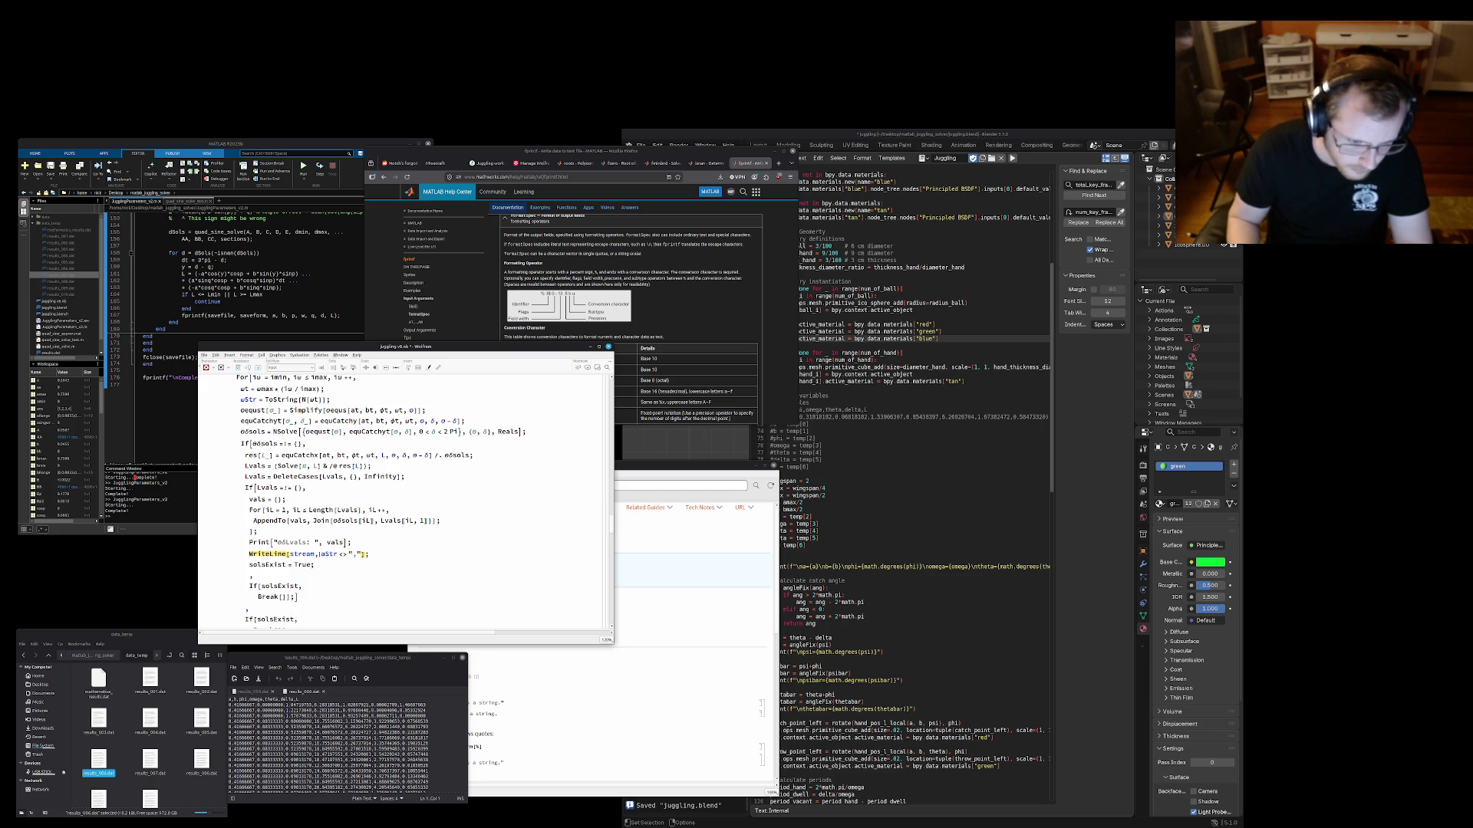
Wrap the WriteLine arguments αStr <> "," <> bStr onto an indented second line after stream,
key(Return)
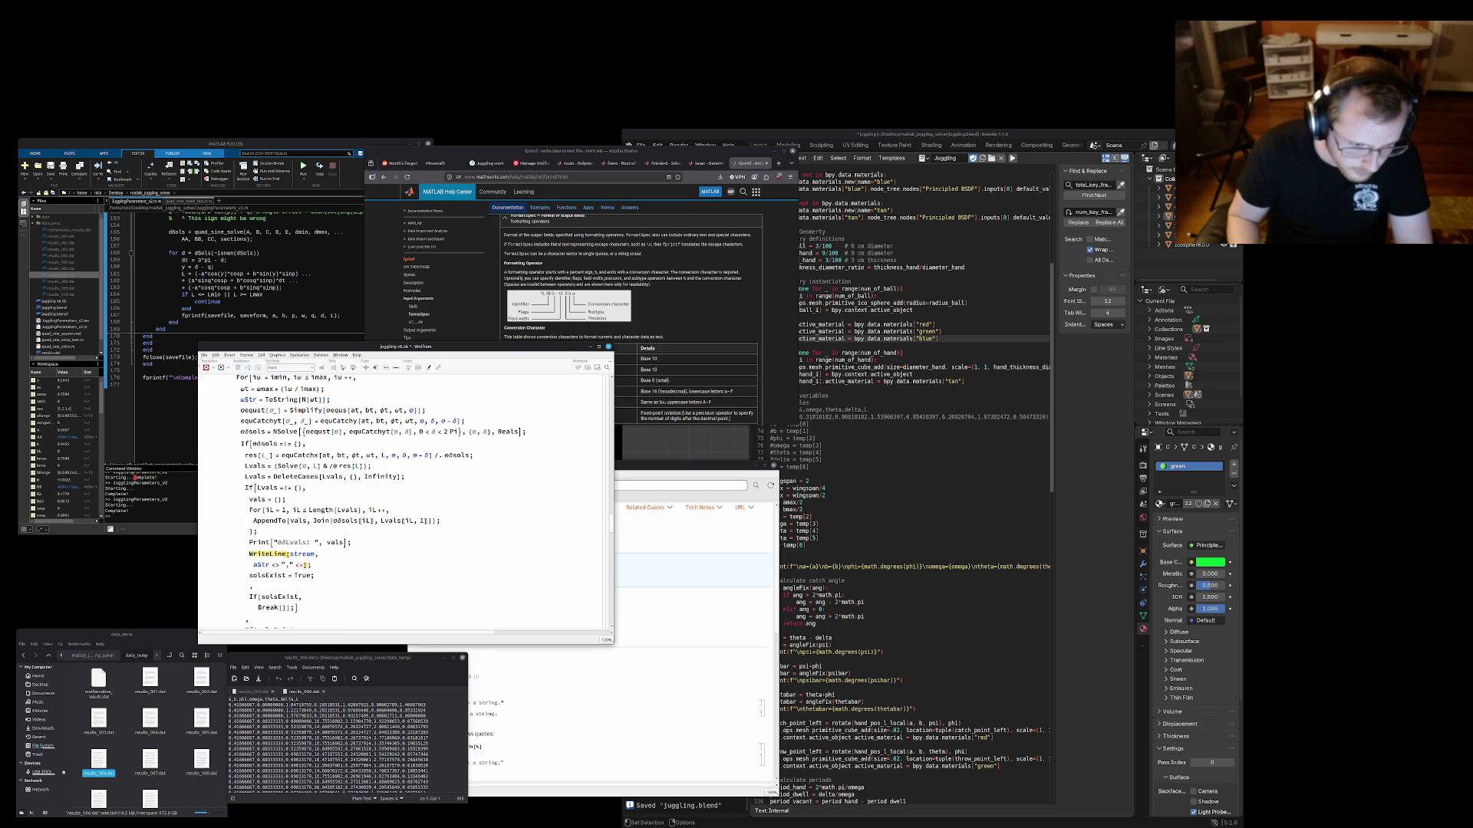
text(bS)
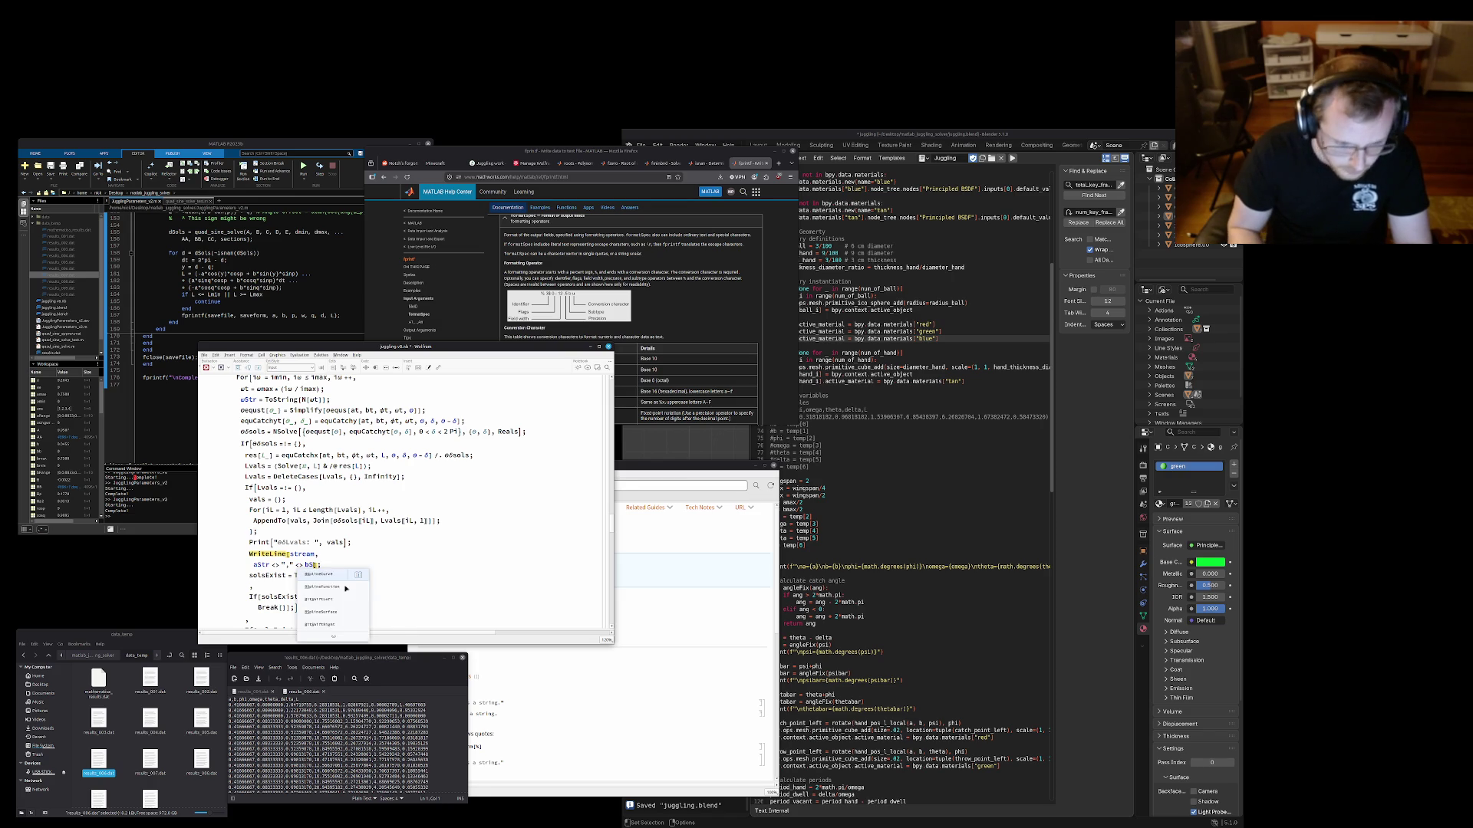
text(tr <> :)
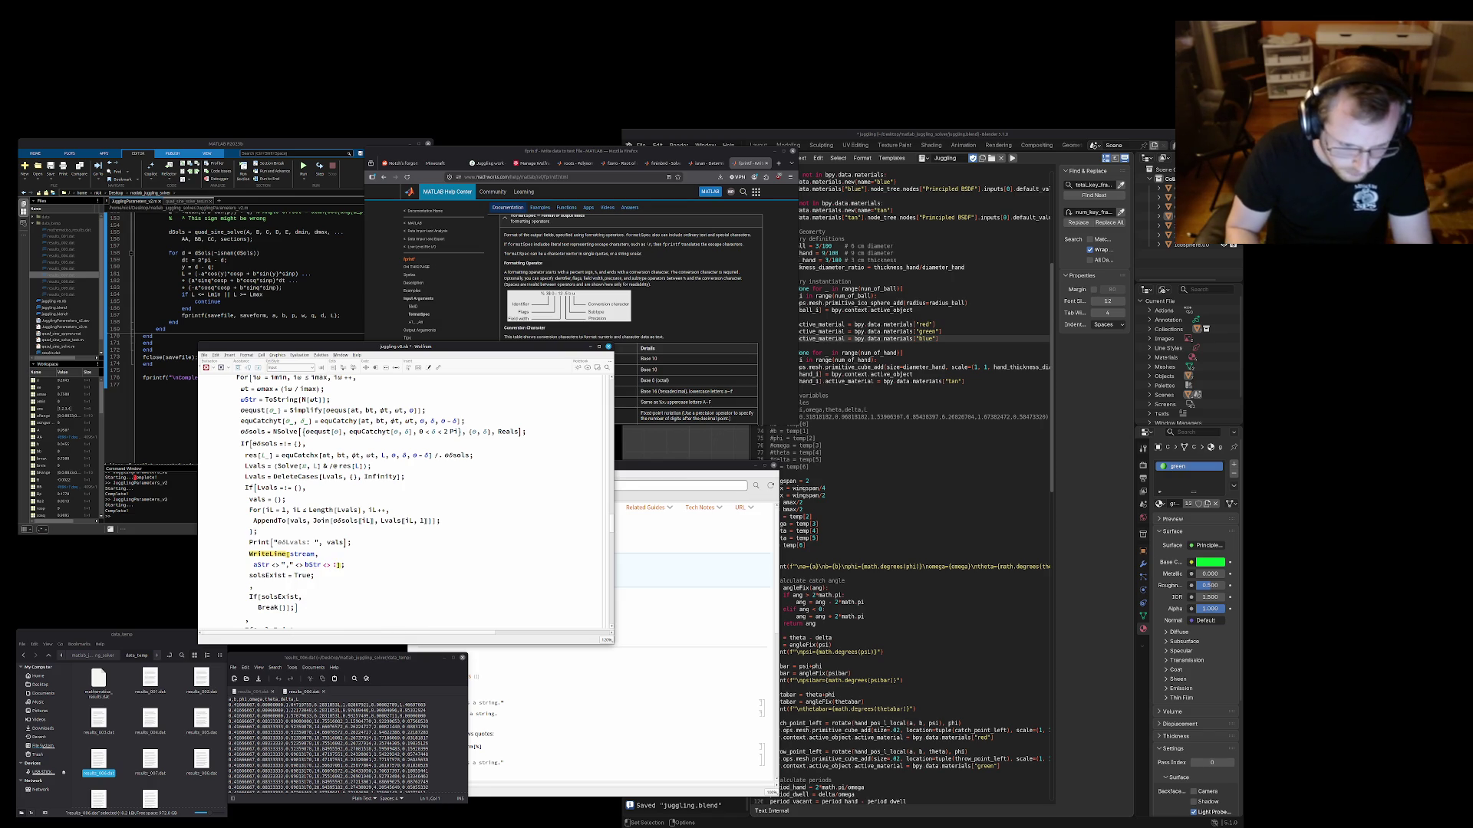
text("\n)
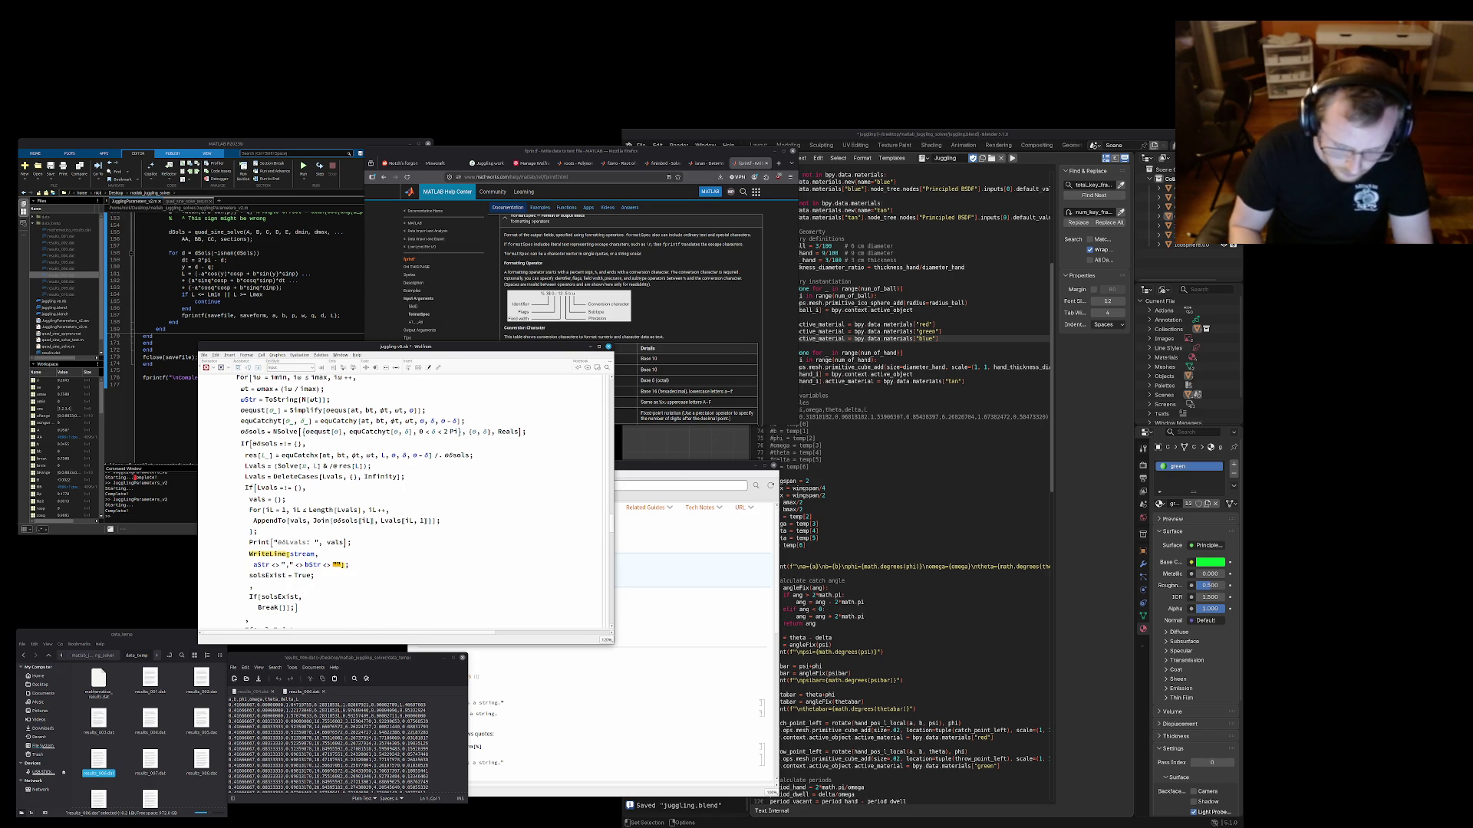
text(")
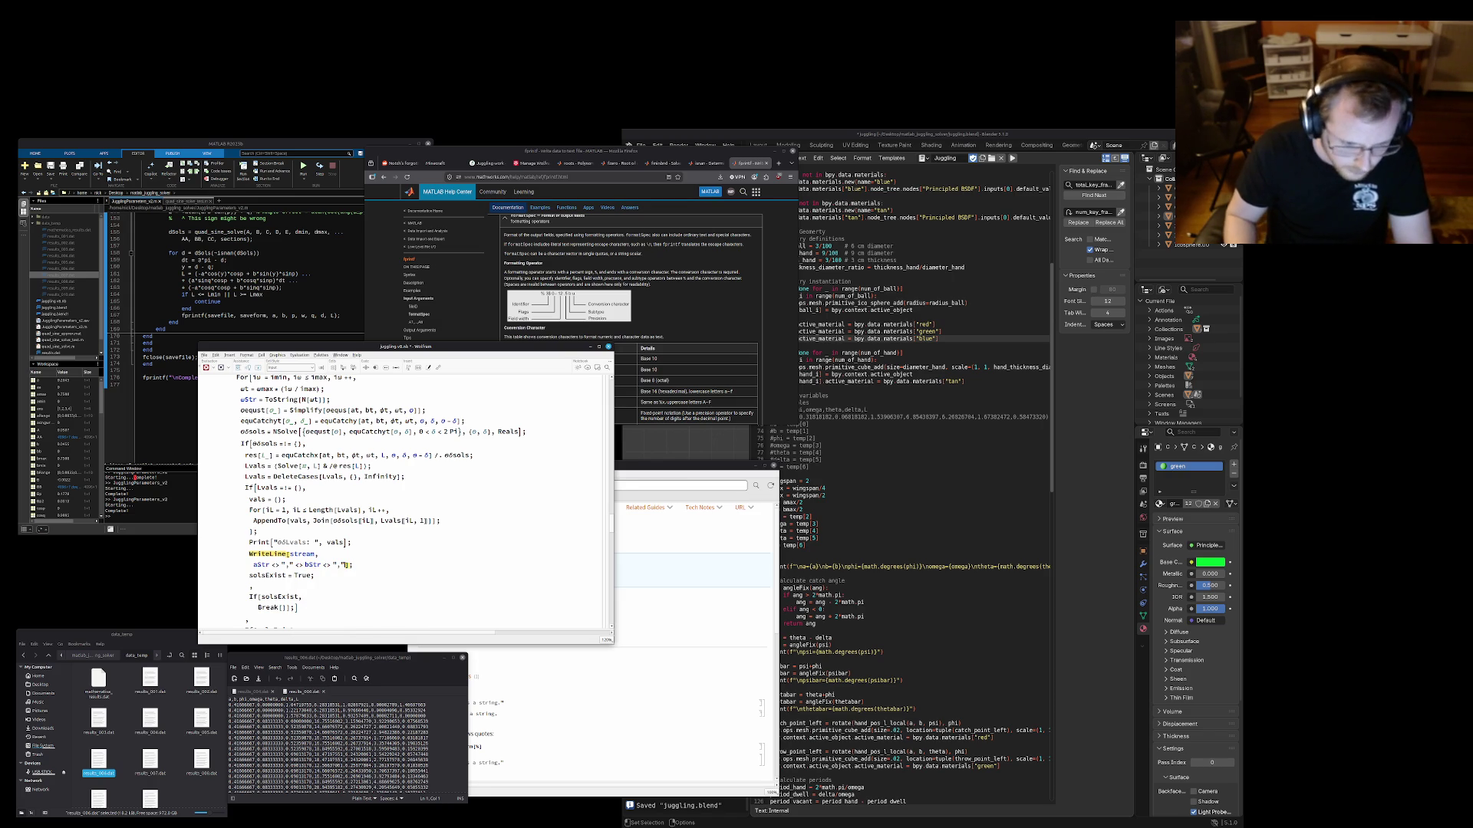